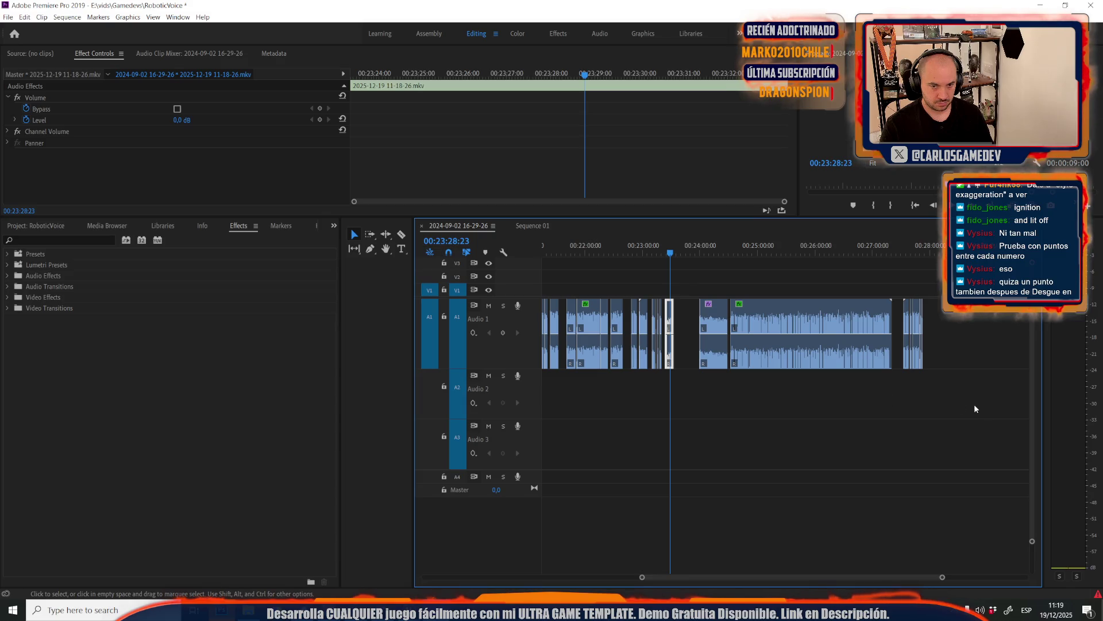
Move the later Audio 1 voice clips left to close the gap after the earlier ones
mouse_move(969, 398)
mouse_down()
mouse_move(933, 371)
mouse_move(637, 324)
mouse_up()
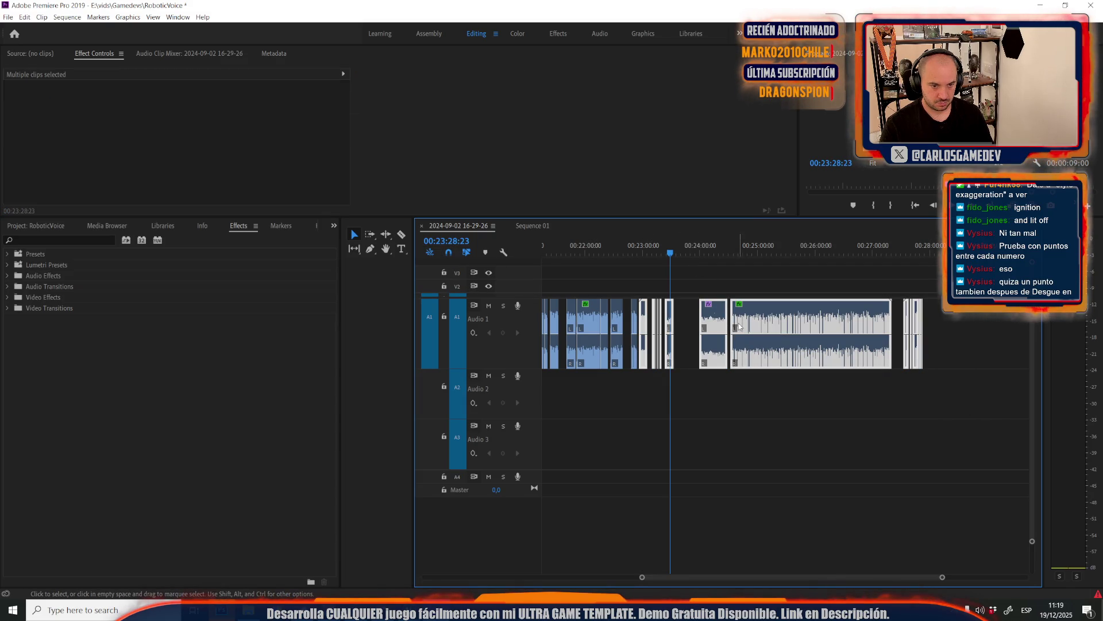
key(equal)
key(equal)
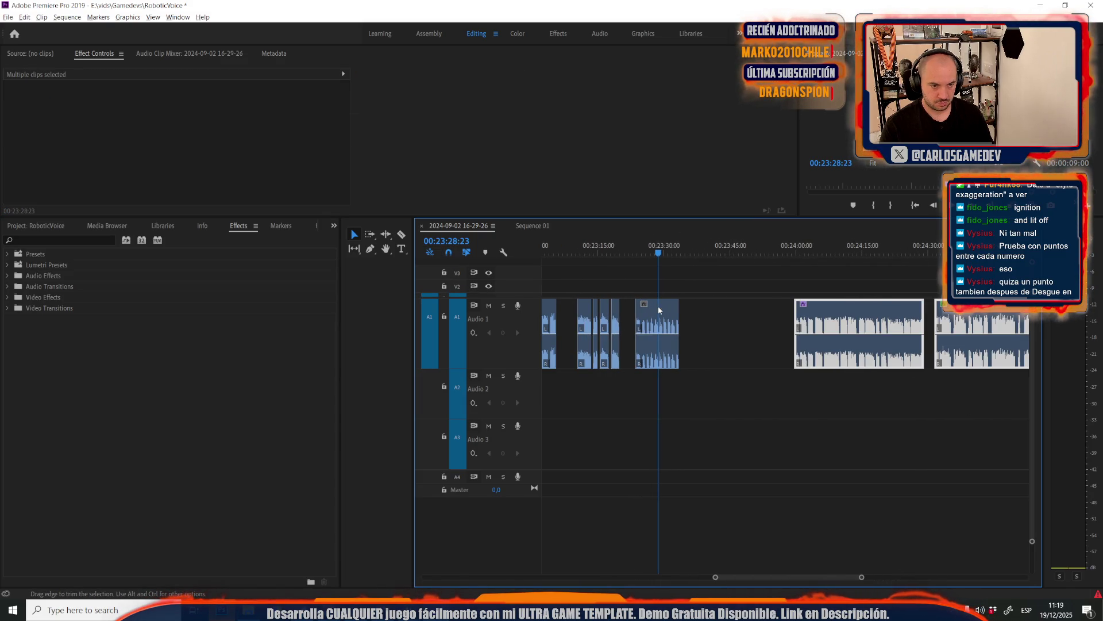
drag(846, 303, 747, 333)
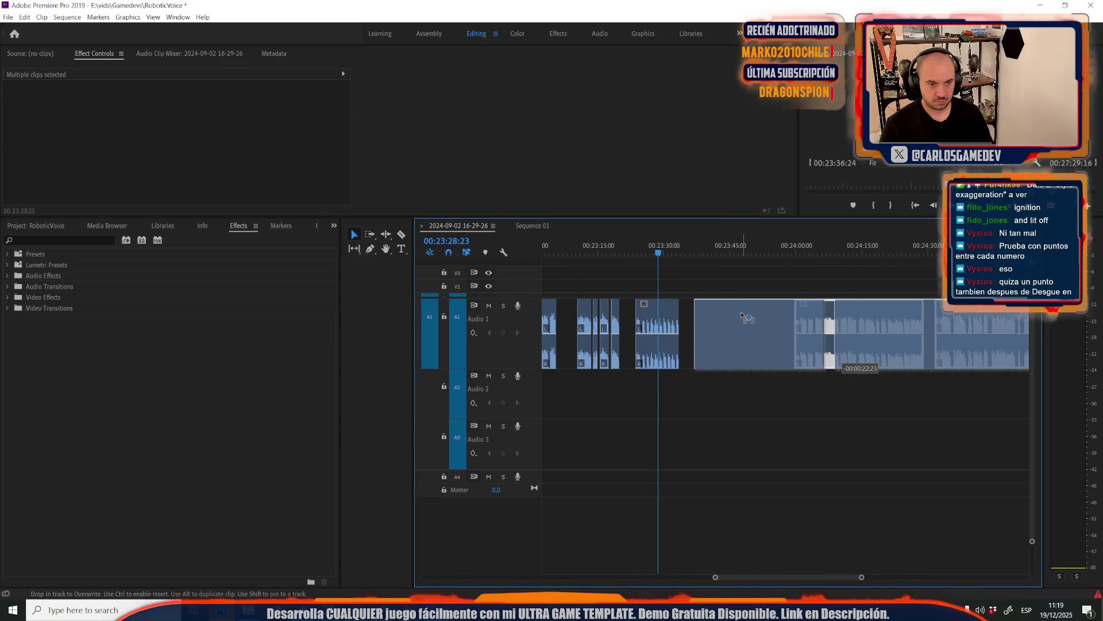
scroll(687, 364, up, 3)
scroll(711, 344, up, 3)
Paste the small clip's Volume, Flanger and Analog Delay attributes onto the longer clip
right_click(740, 313)
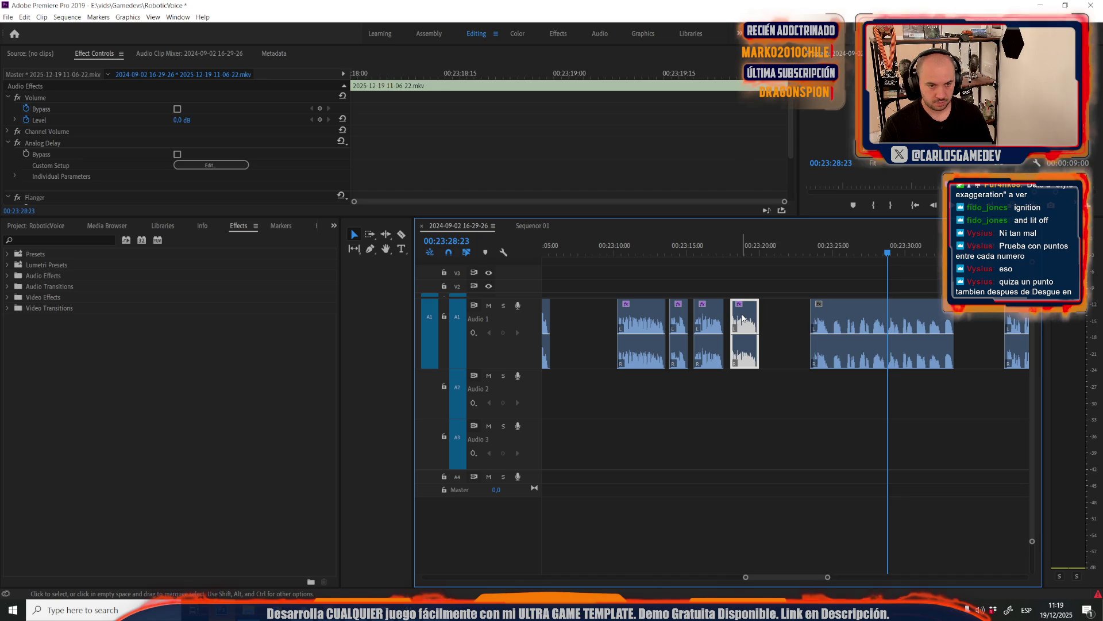
click(787, 234)
key(ctrl+z)
right_click(750, 322)
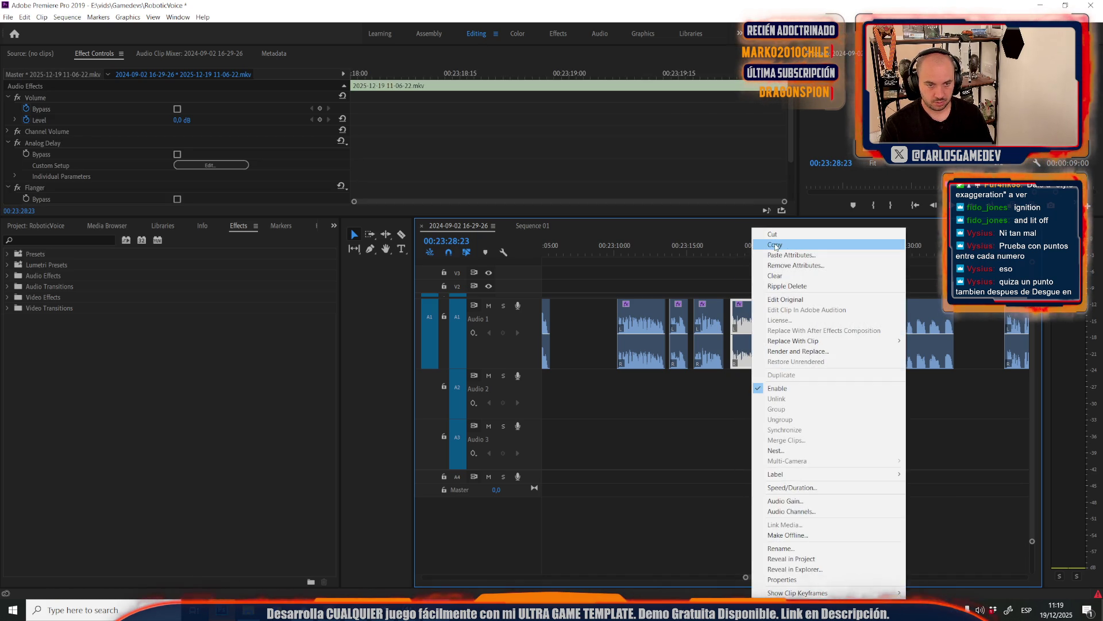
click(775, 245)
right_click(858, 333)
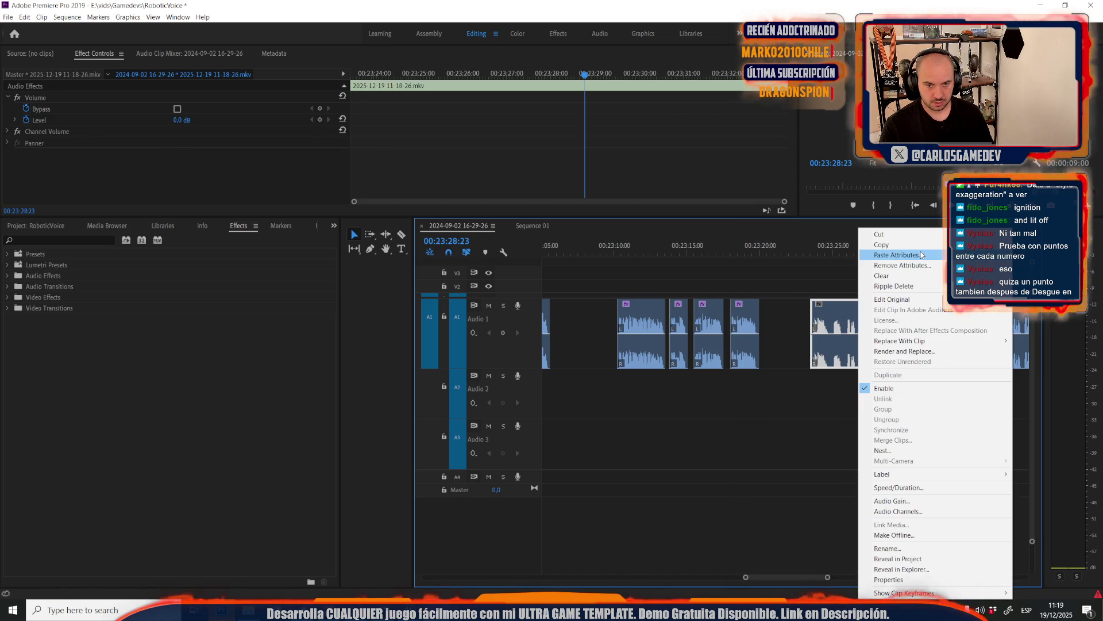
click(897, 255)
click(589, 478)
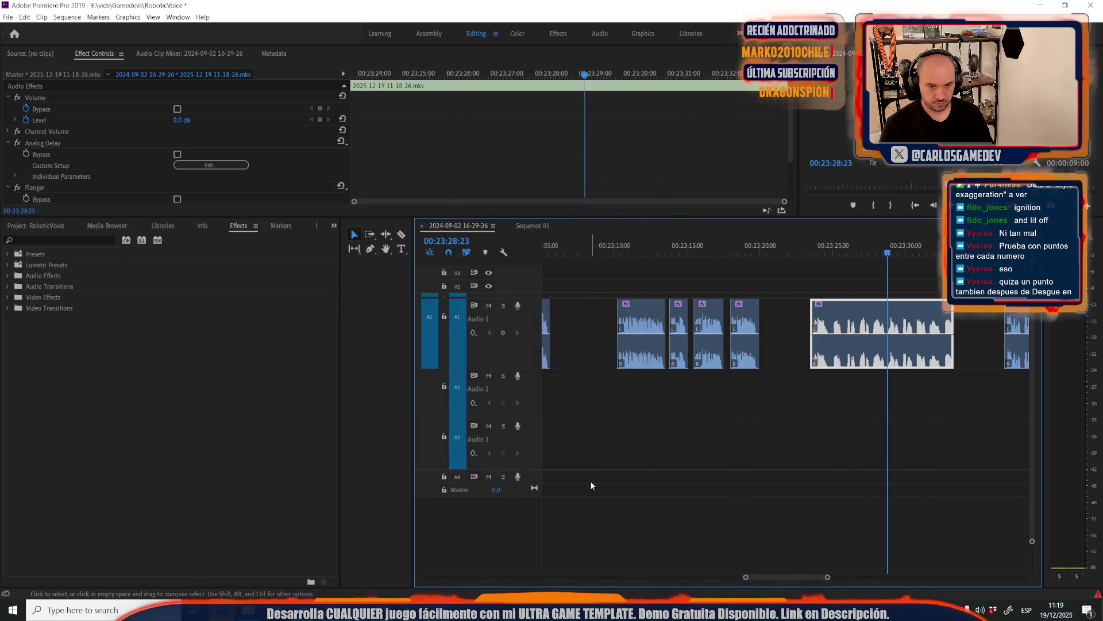
click(791, 252)
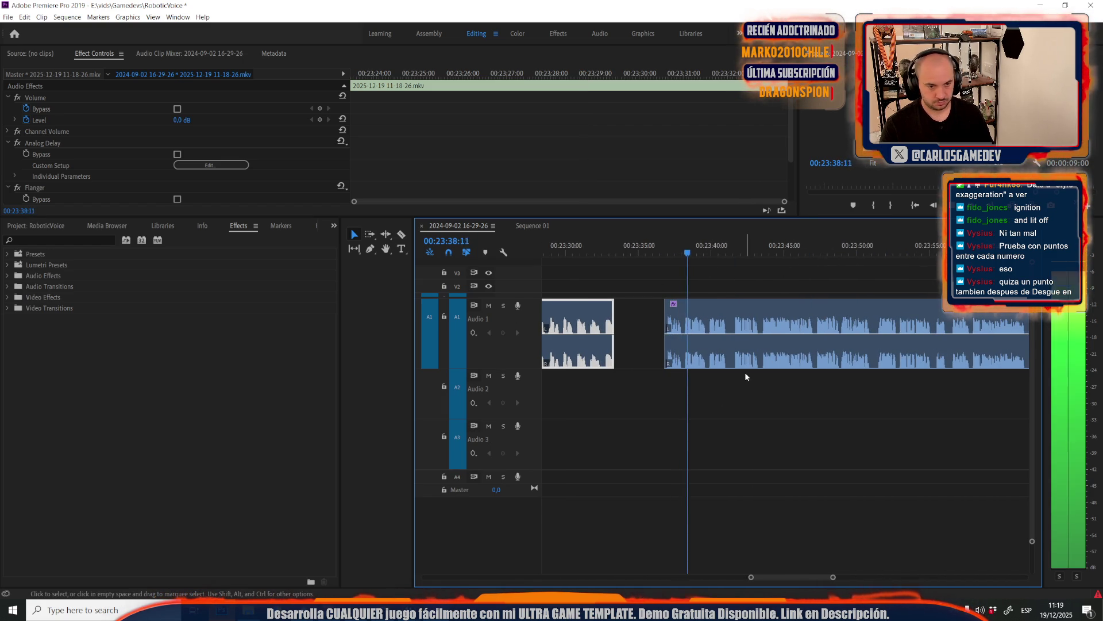
Razor out a short unwanted piece of the voice clip, leaving a gap, and replay it
key(equal)
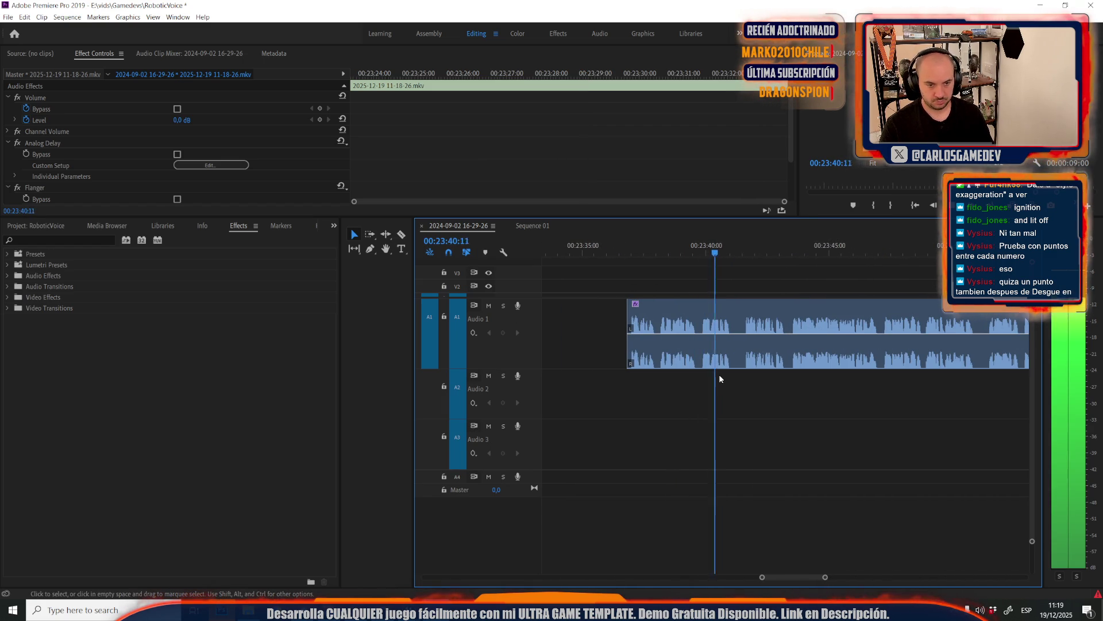
key(space)
click(730, 345)
key(c)
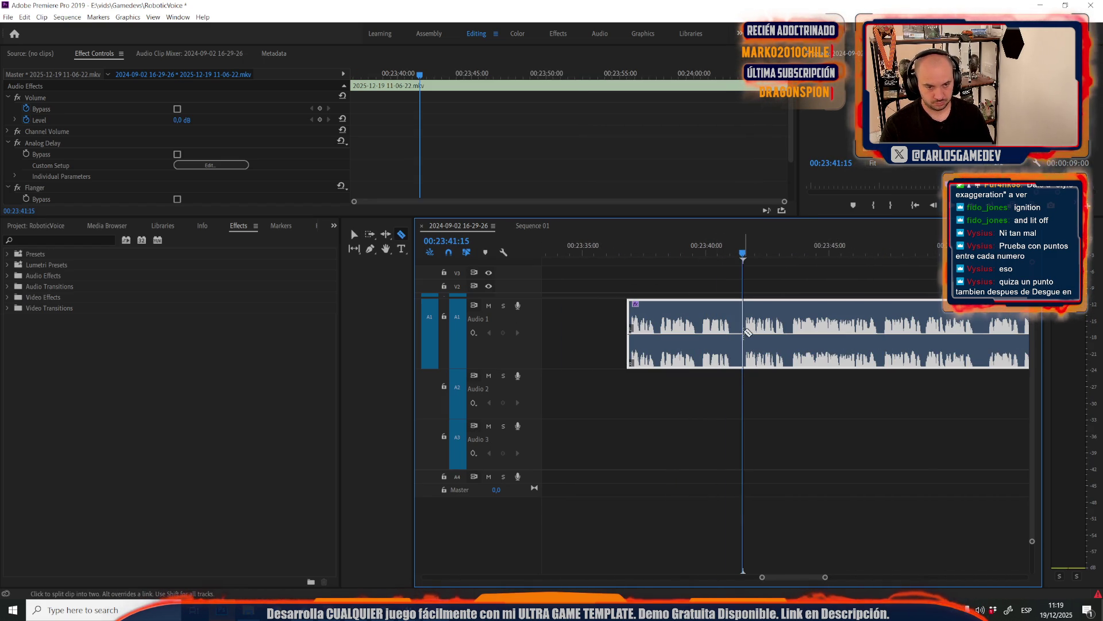
click(740, 335)
click(735, 336)
key(v)
click(738, 335)
key(Delete)
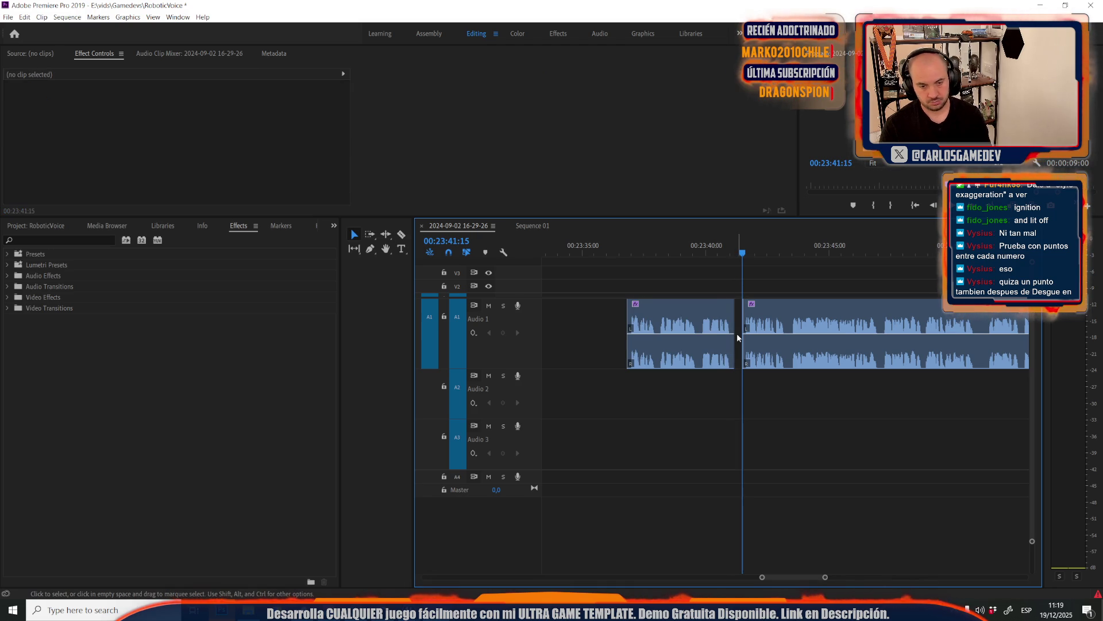
key(space)
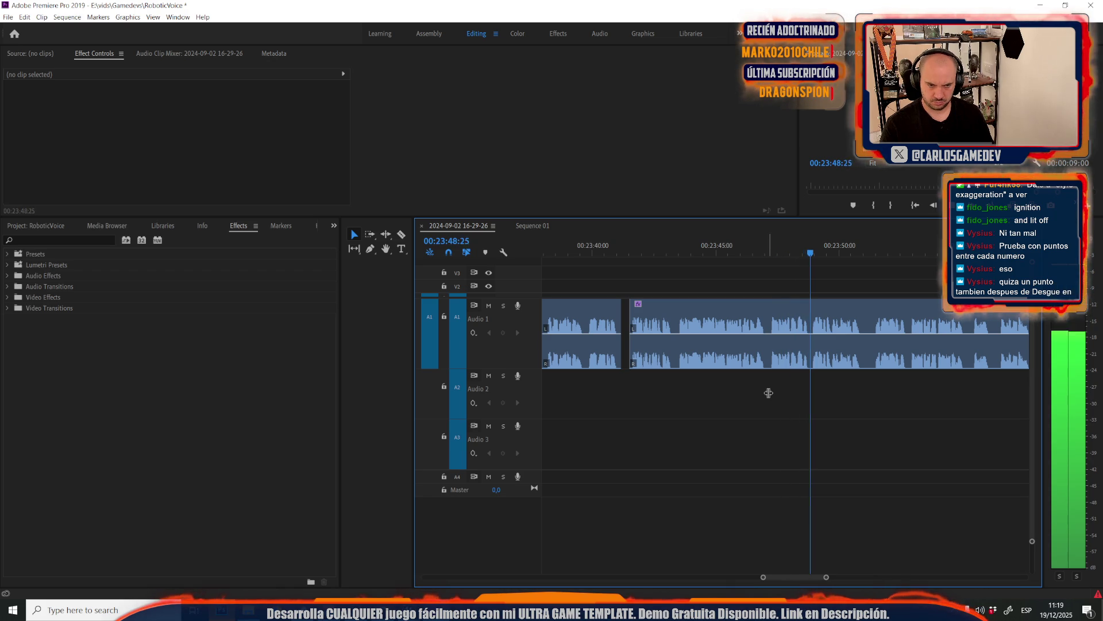
Cut a thin slice out at a later unwanted sound and replay from that edit
scroll(768, 393, down, 3)
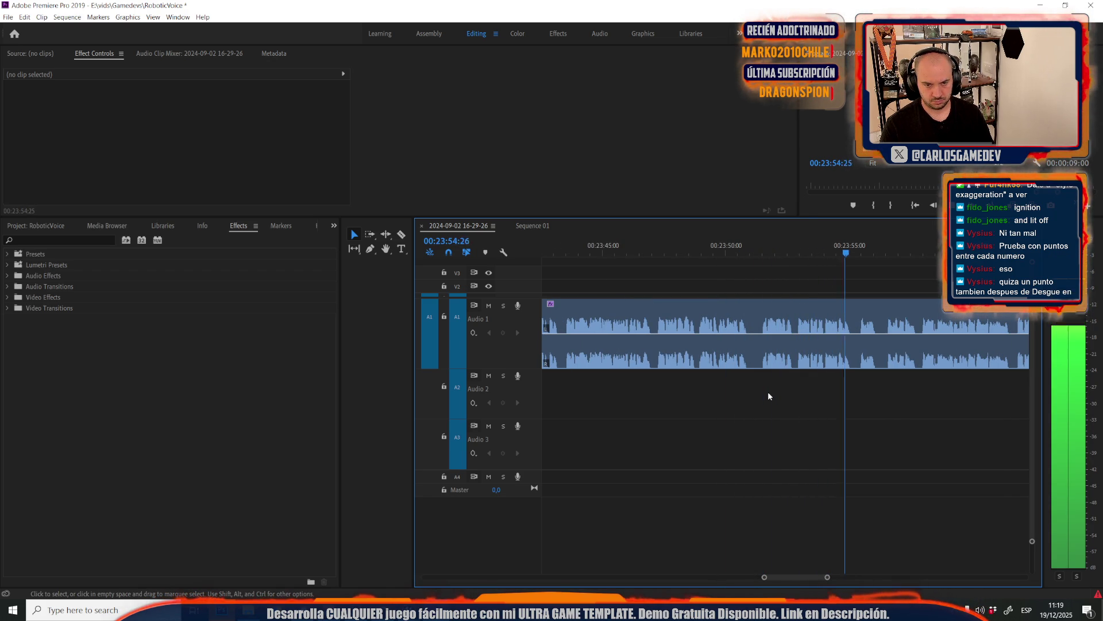
scroll(768, 396, down, 3)
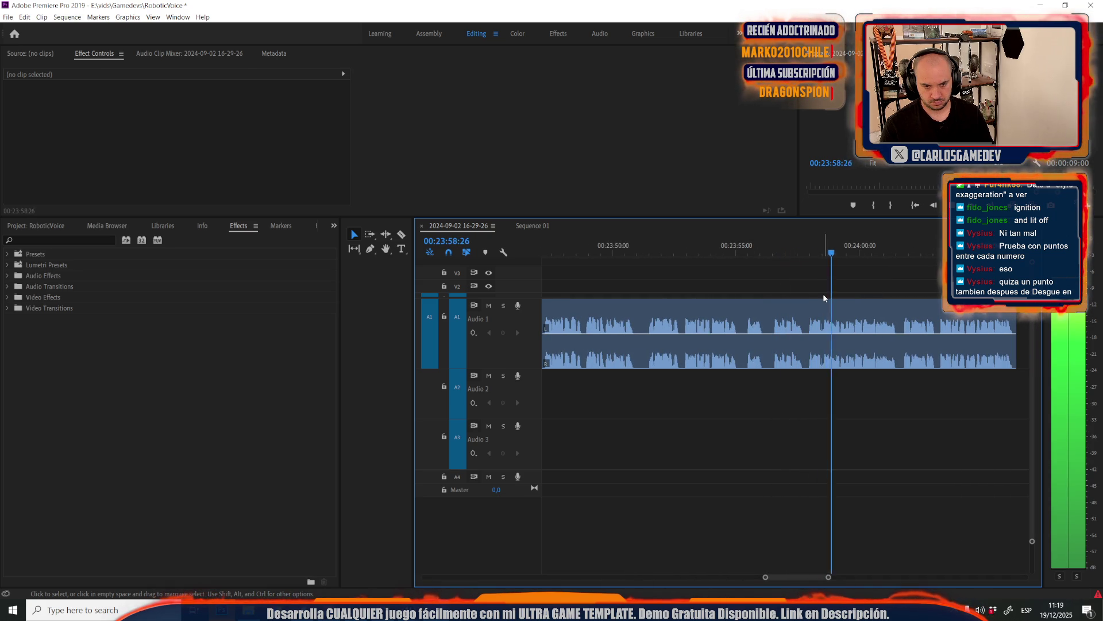
click(811, 339)
scroll(811, 343, up, 3)
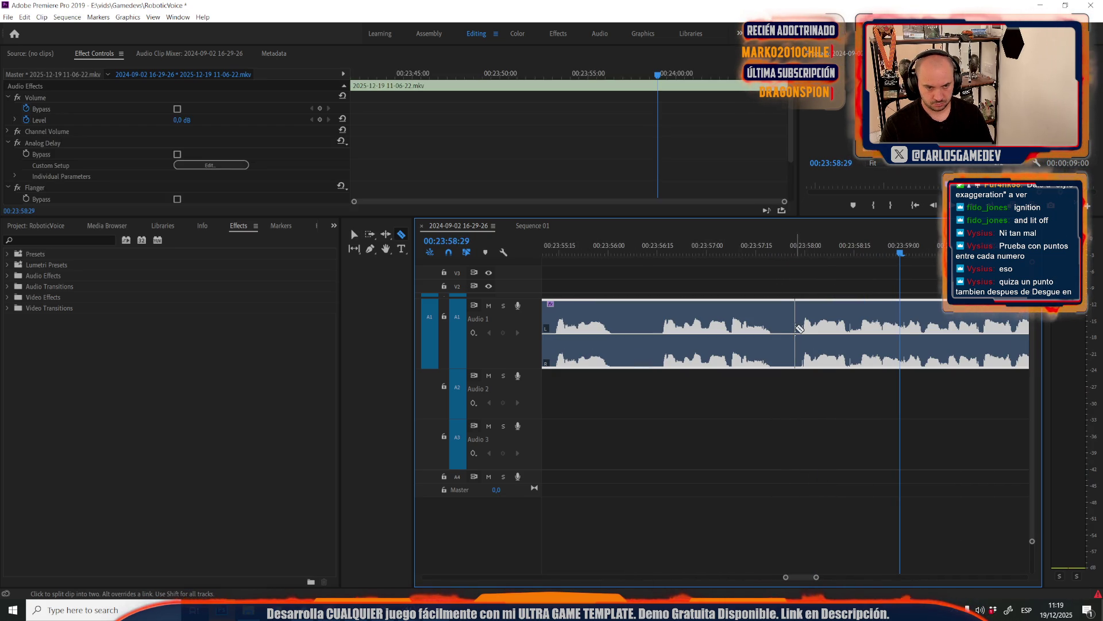
click(794, 331)
click(779, 337)
key(v)
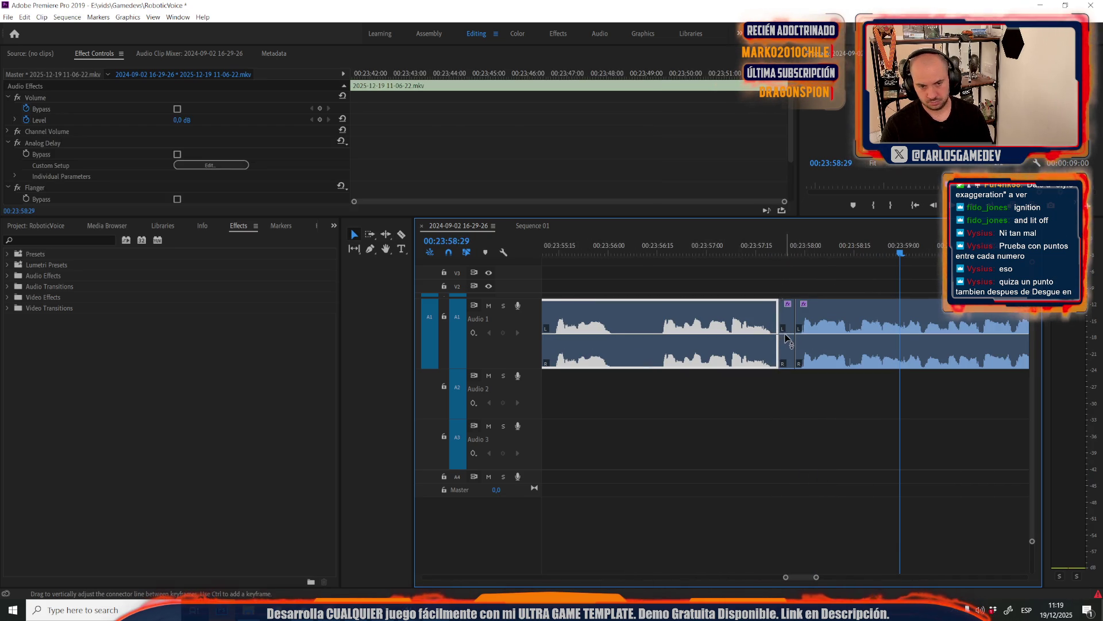
click(786, 338)
key(Delete)
key(space)
Review the edited voice clip and save the project with Ctrl+S
scroll(741, 347, down, 5)
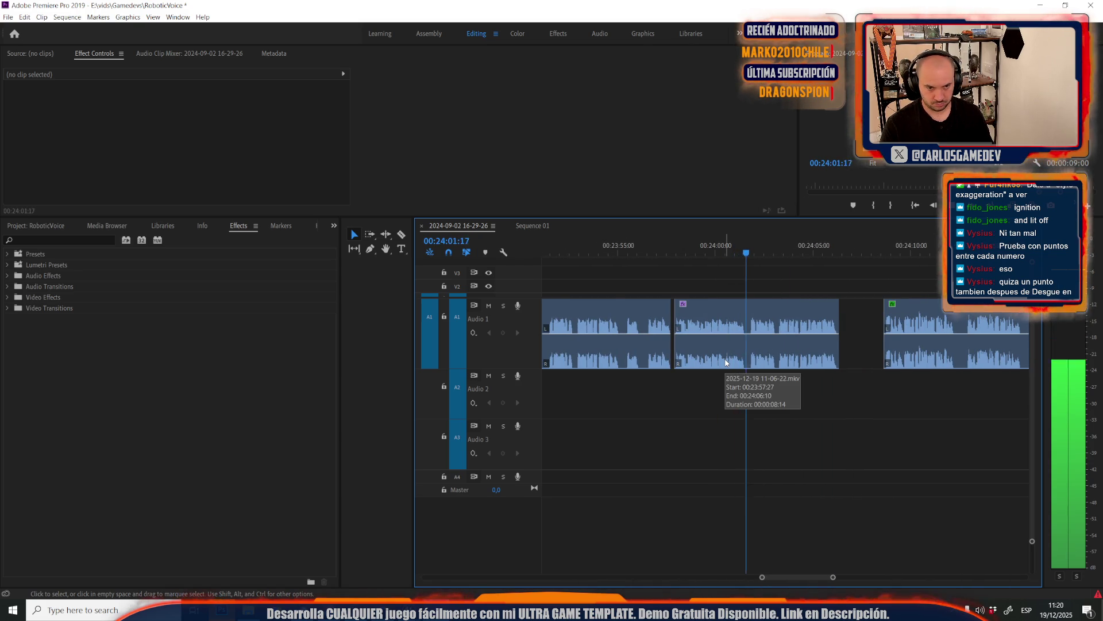
scroll(725, 362, down, 2)
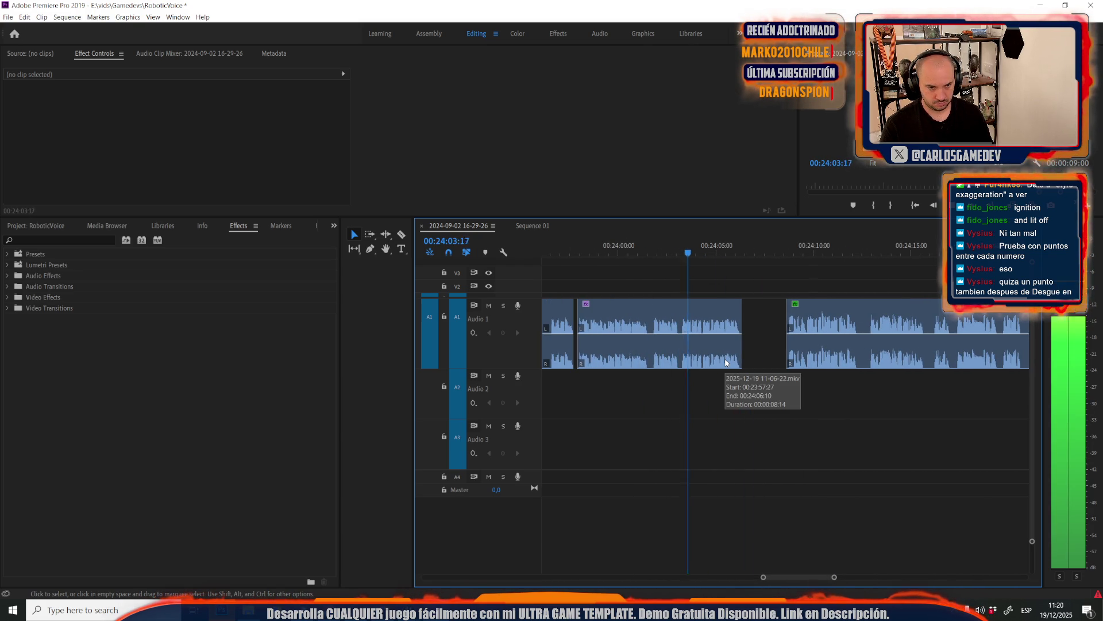
scroll(725, 362, up, 2)
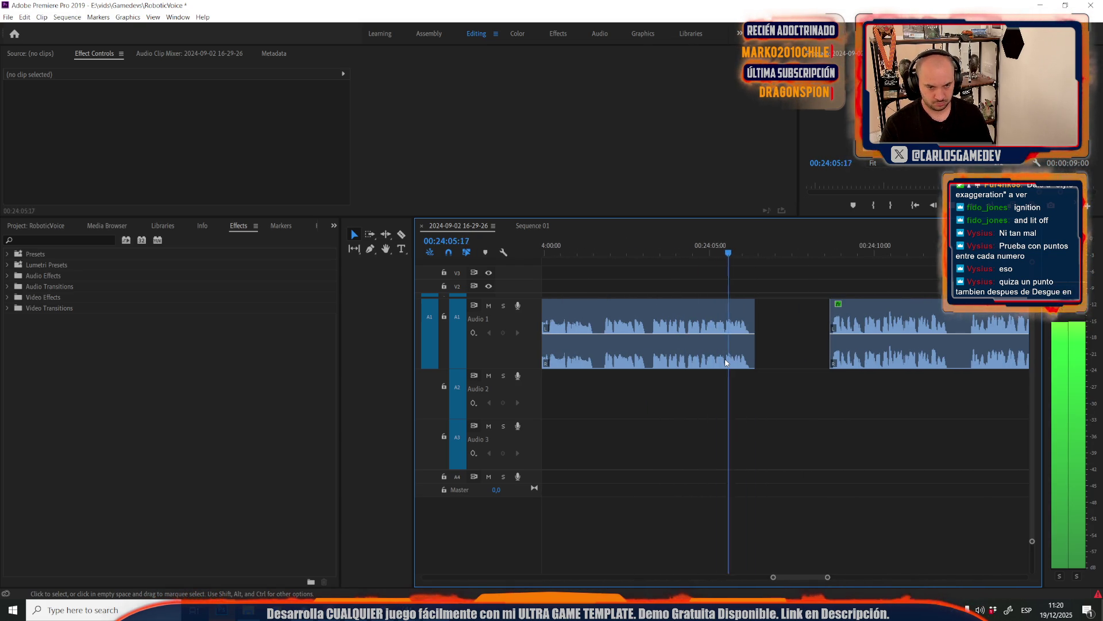
scroll(725, 362, down, 2)
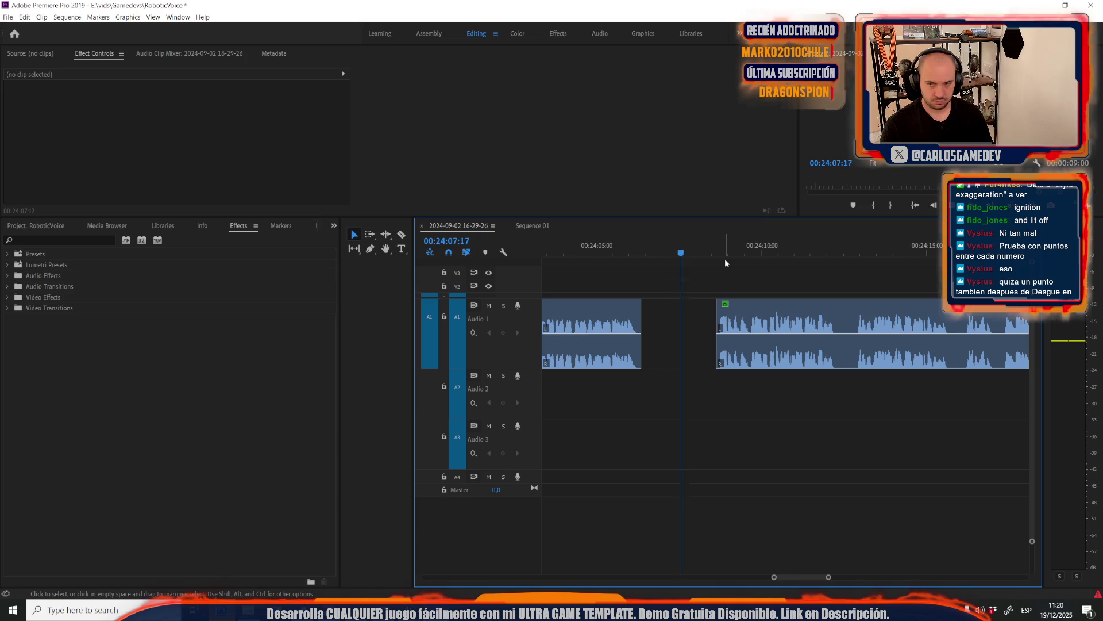
key(ctrl+s)
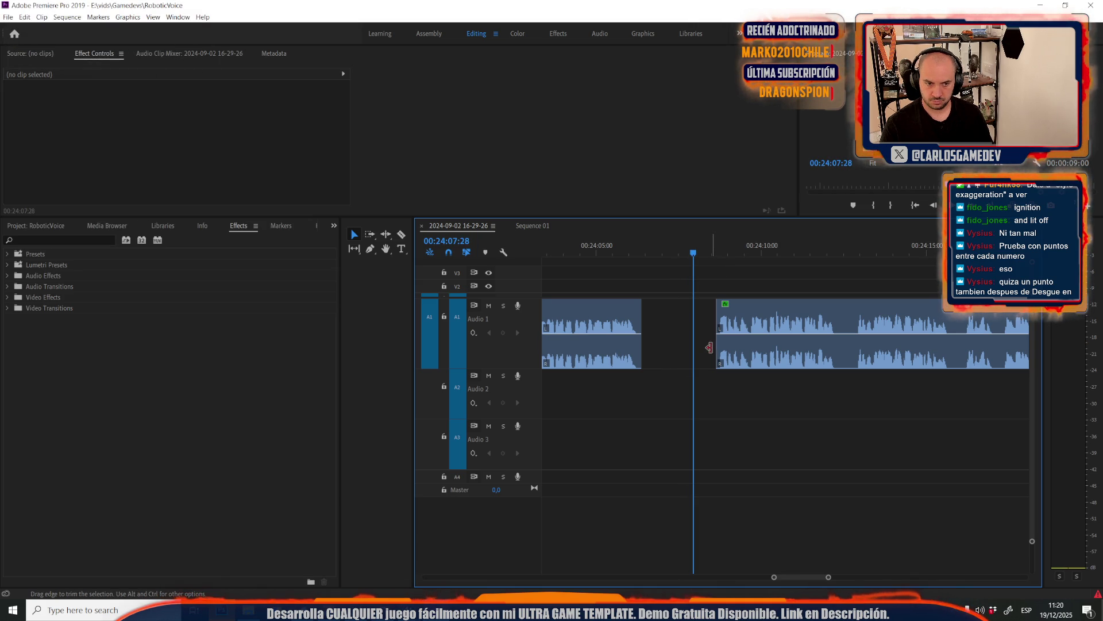
key(space)
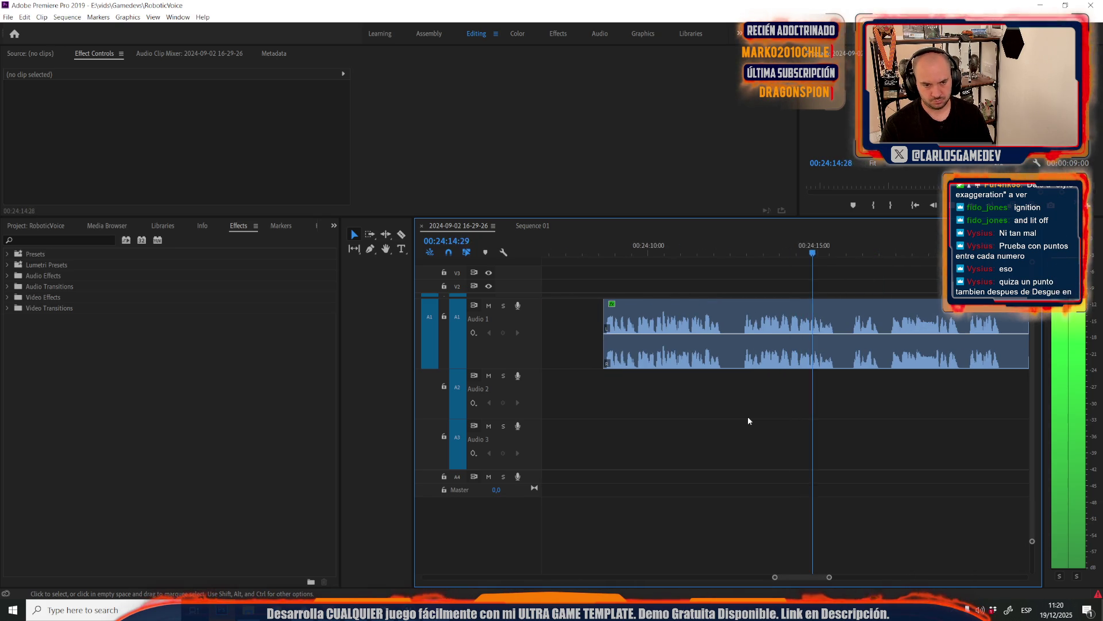
Split the voice clip and slide the right part left against the left part
click(743, 344)
key(c)
click(736, 336)
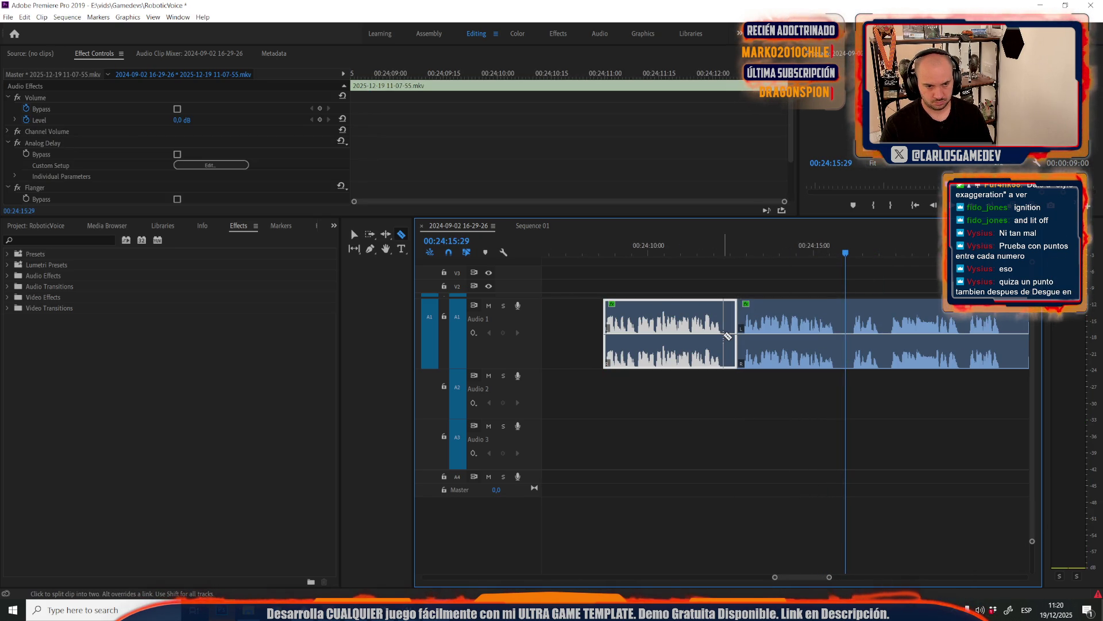
key(v)
drag(769, 319, 749, 318)
click(690, 250)
key(space)
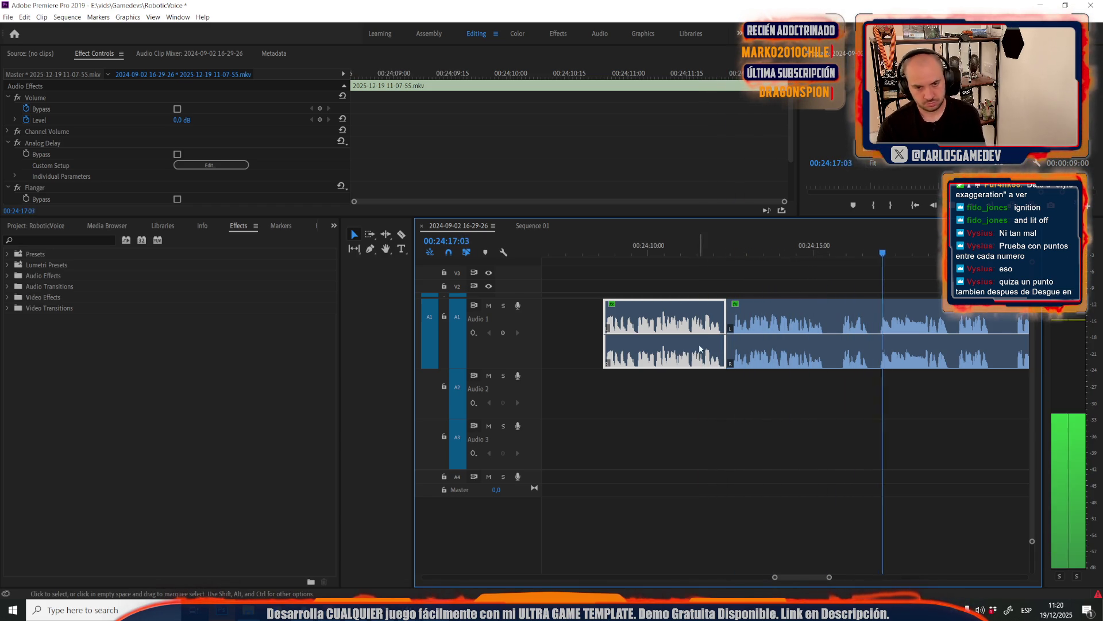
Split the clip at the next pause and trim 8 frames off the right part's start
scroll(708, 346, down, 3)
scroll(707, 346, down, 2)
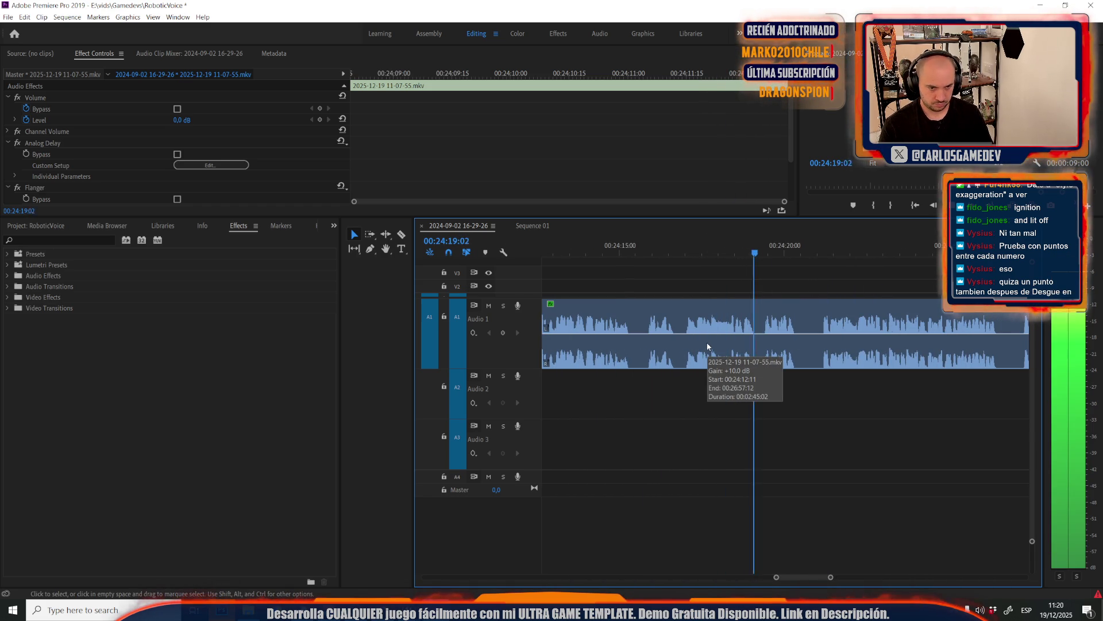
click(813, 358)
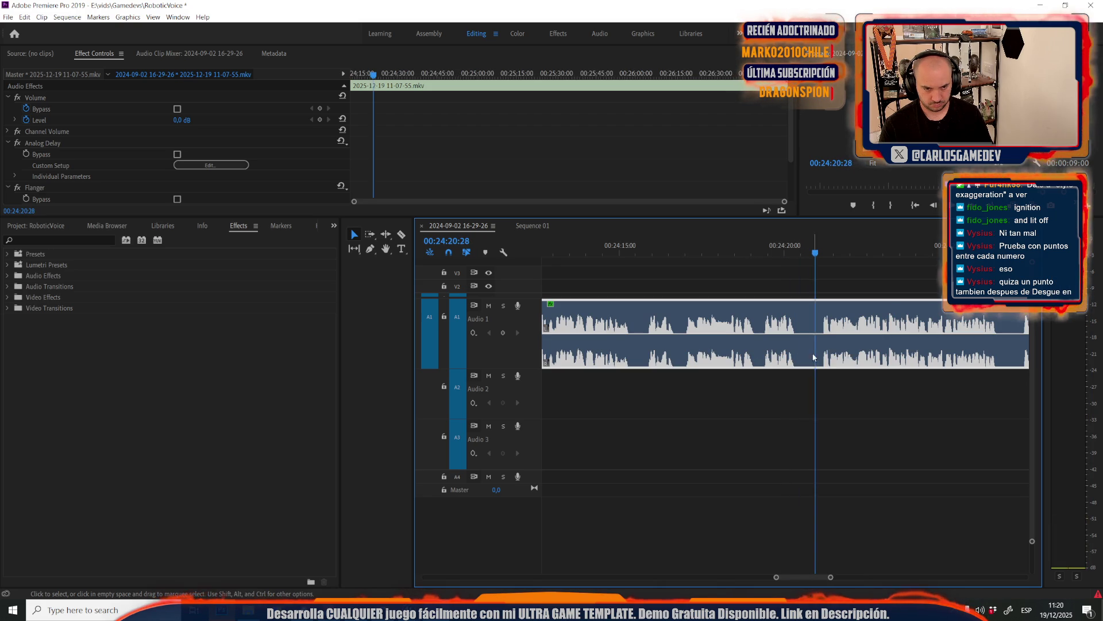
click(815, 339)
key(v)
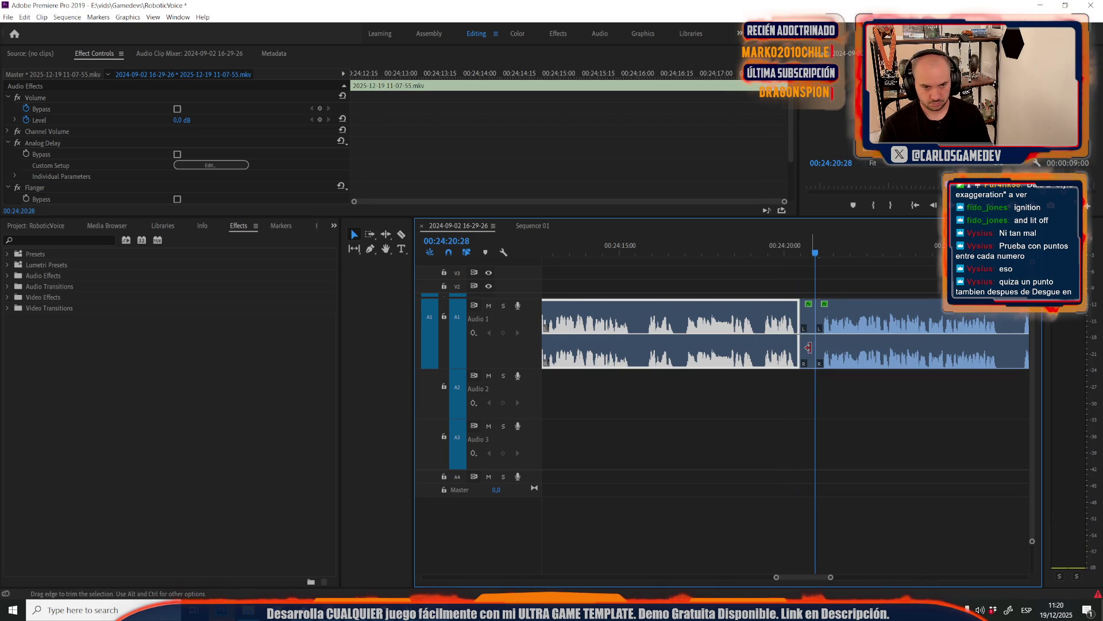
drag(808, 347, 822, 327)
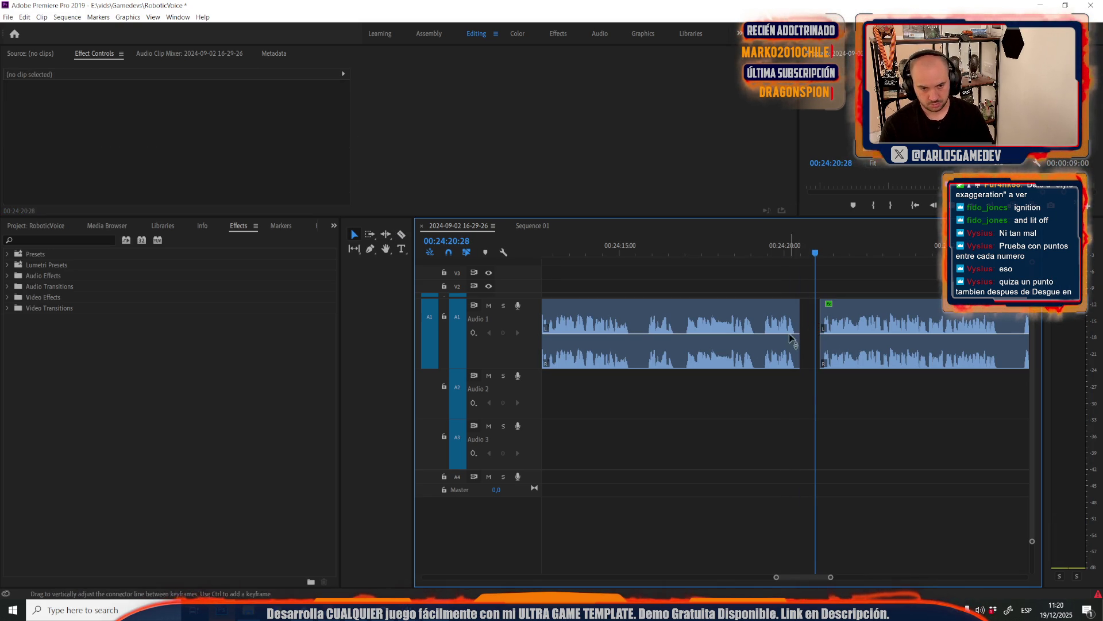
key(space)
Cut out the following pause as a short piece, leaving a small gap
scroll(683, 403, down, 2)
scroll(683, 402, down, 2)
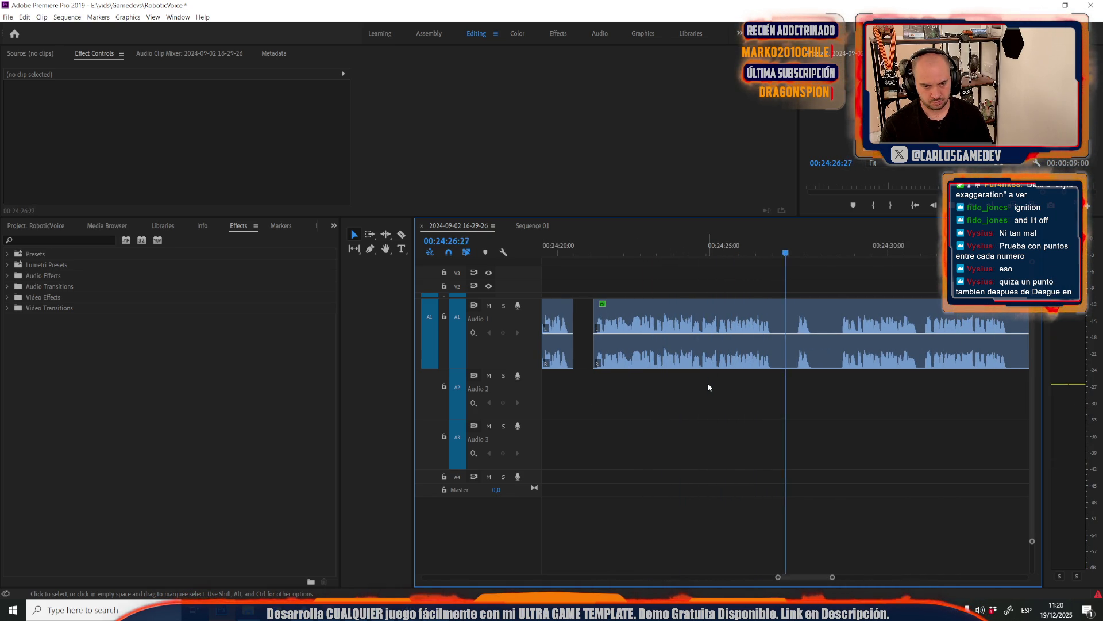
key(c)
click(799, 332)
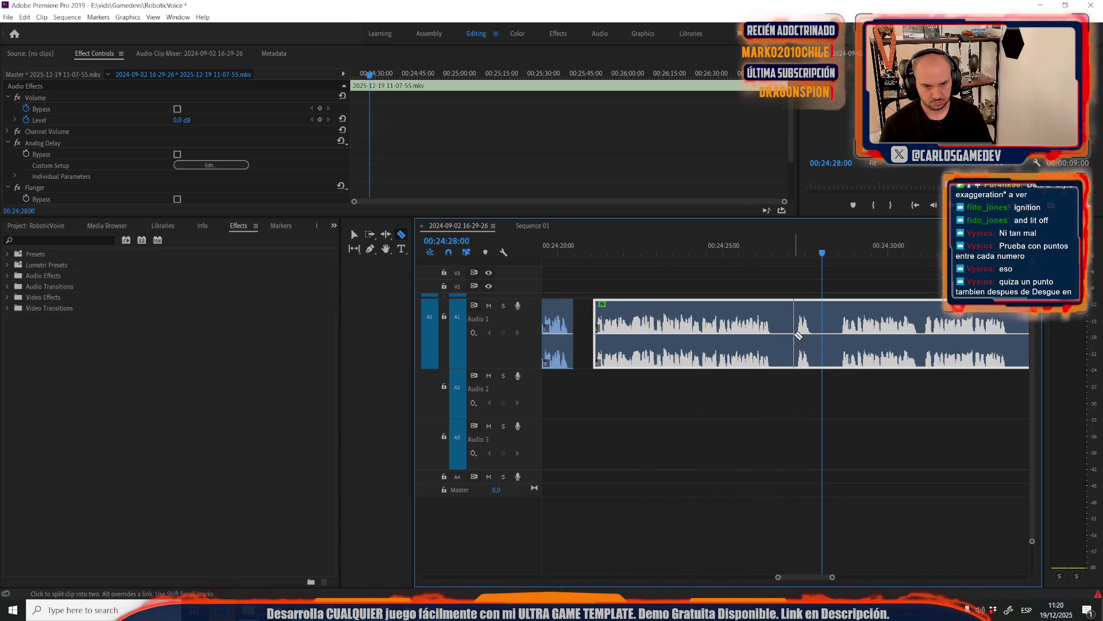
click(787, 336)
key(v)
click(782, 336)
key(Delete)
key(space)
Remove another pause and shift the small leftover clip right to close the gap
key(c)
click(836, 336)
click(823, 336)
key(v)
click(828, 336)
key(Delete)
click(819, 322)
drag(819, 322, 831, 322)
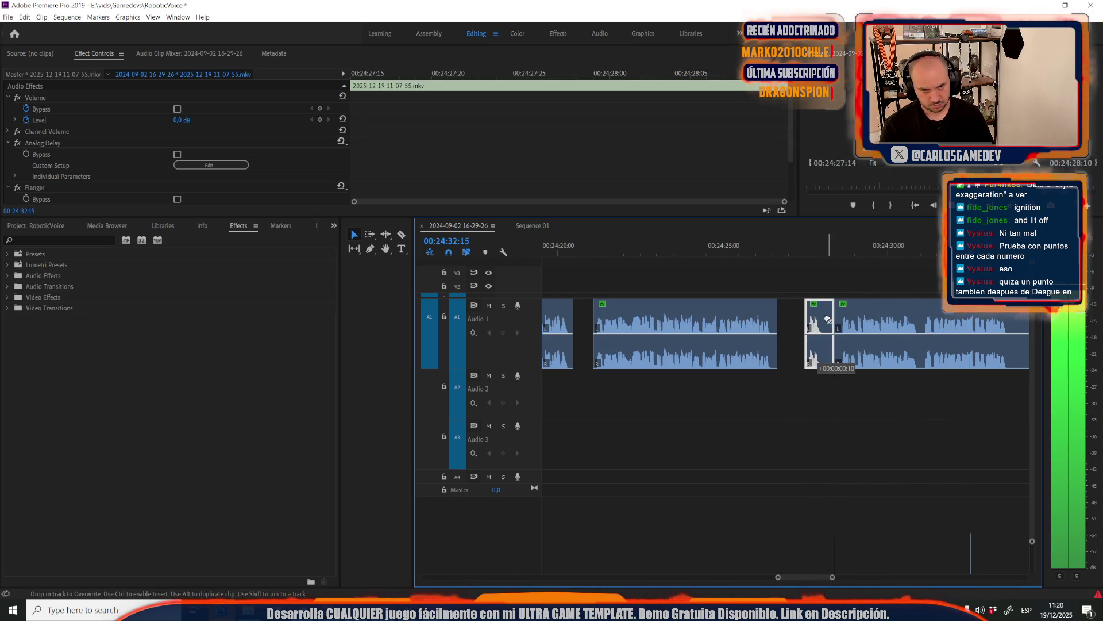
scroll(781, 340, down, 5)
Cut out the last pause near 00:24:34 and replay the edited voice
click(781, 345)
key(space)
key(c)
click(829, 333)
click(821, 333)
key(v)
click(826, 343)
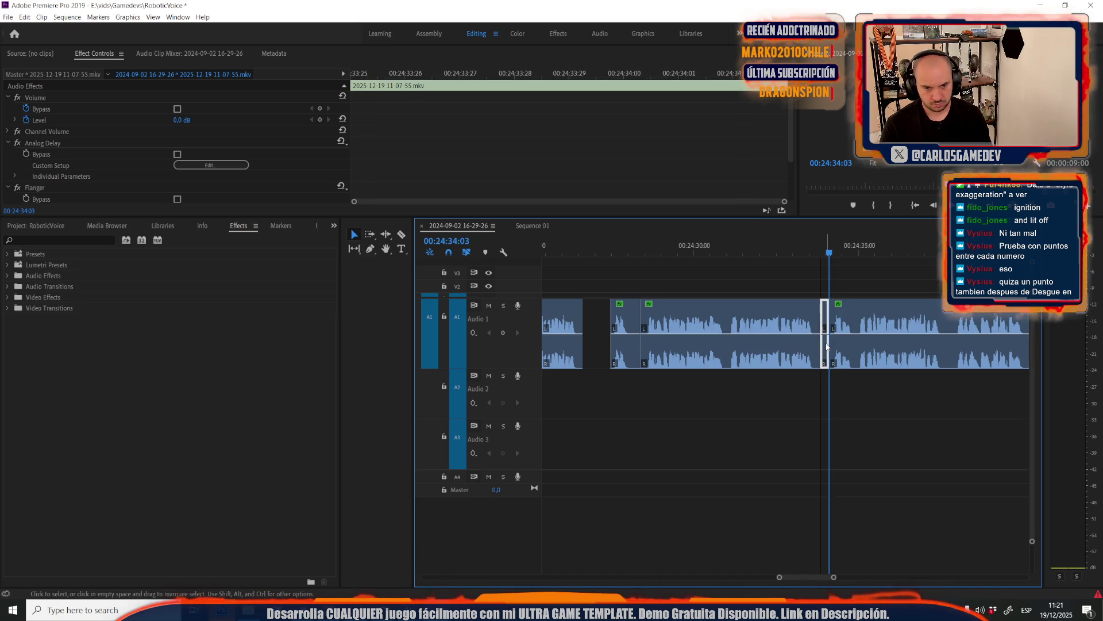
key(Delete)
key(space)
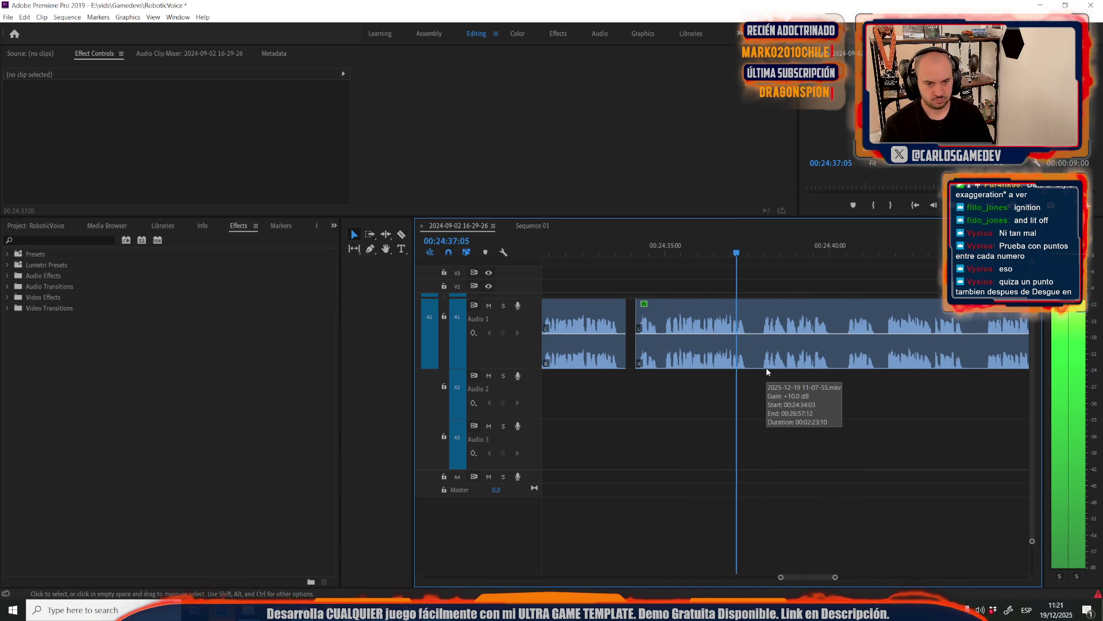
Razor out a short pause in the Audio 1 voice clip and play back the edit
click(799, 334)
key(equal)
key(c)
click(682, 332)
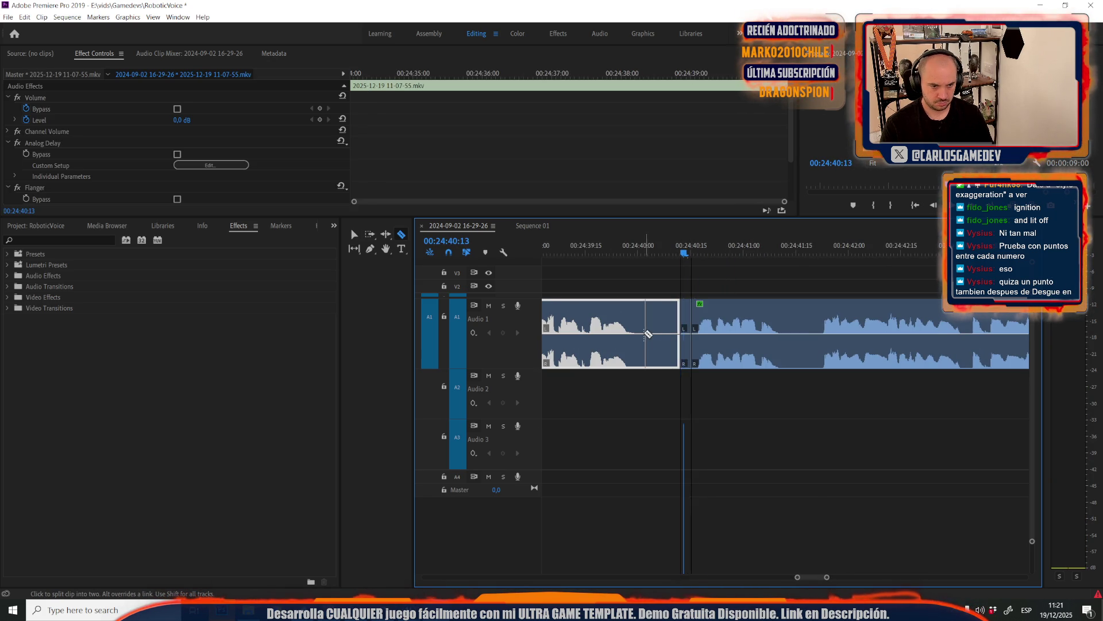
click(659, 332)
key(v)
click(670, 331)
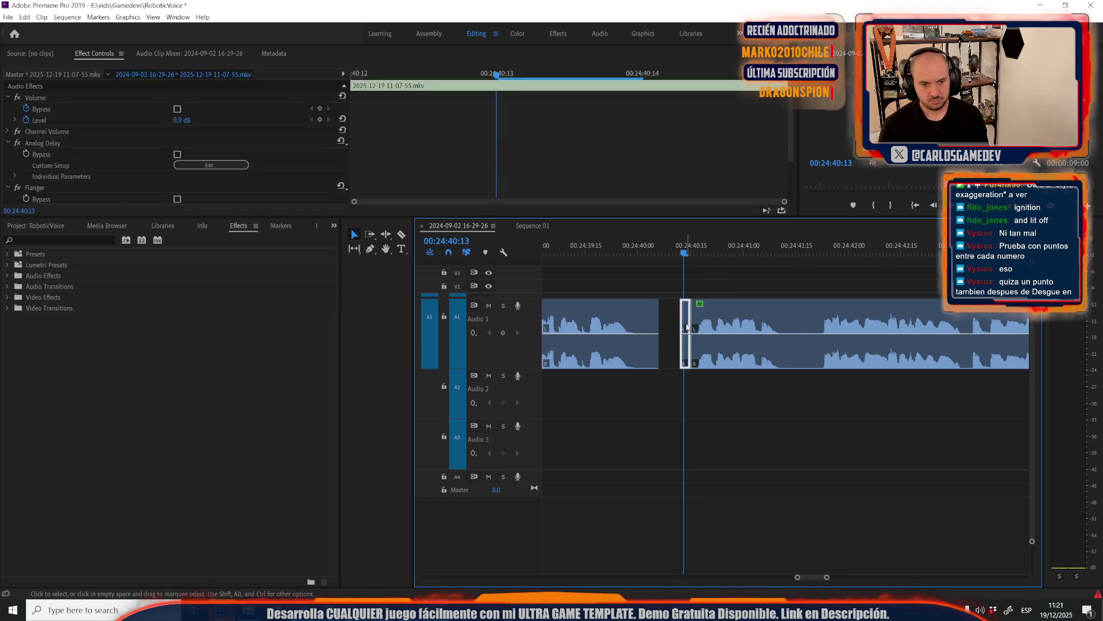
key(Delete)
key(space)
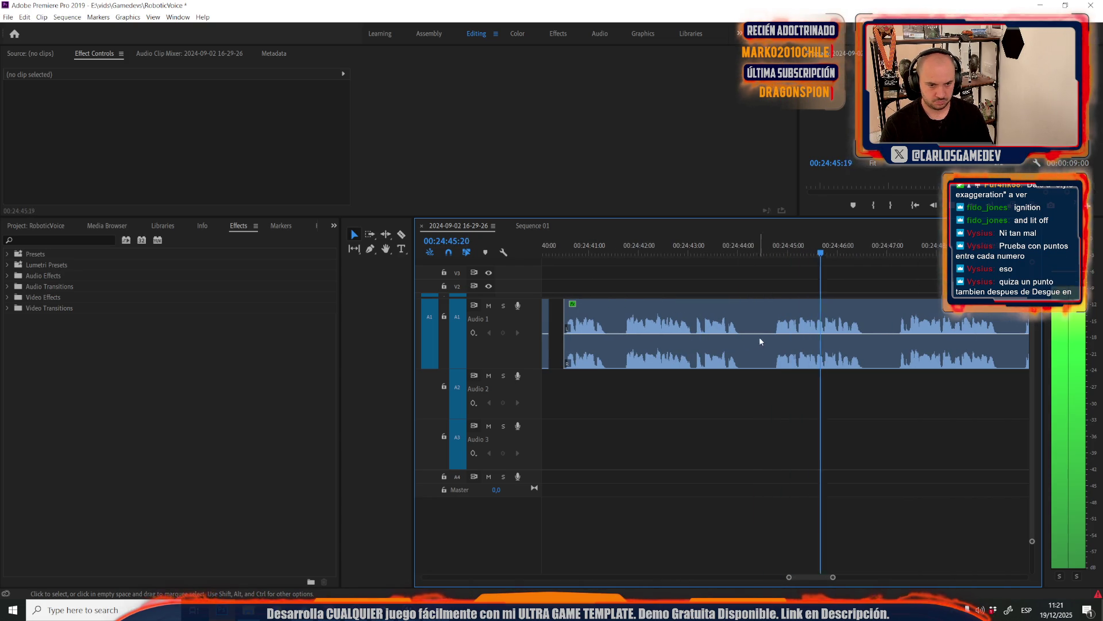
Cut and delete the next short pause further along the voice clip, then review playback
key(c)
key(space)
click(893, 335)
click(875, 335)
key(v)
click(877, 337)
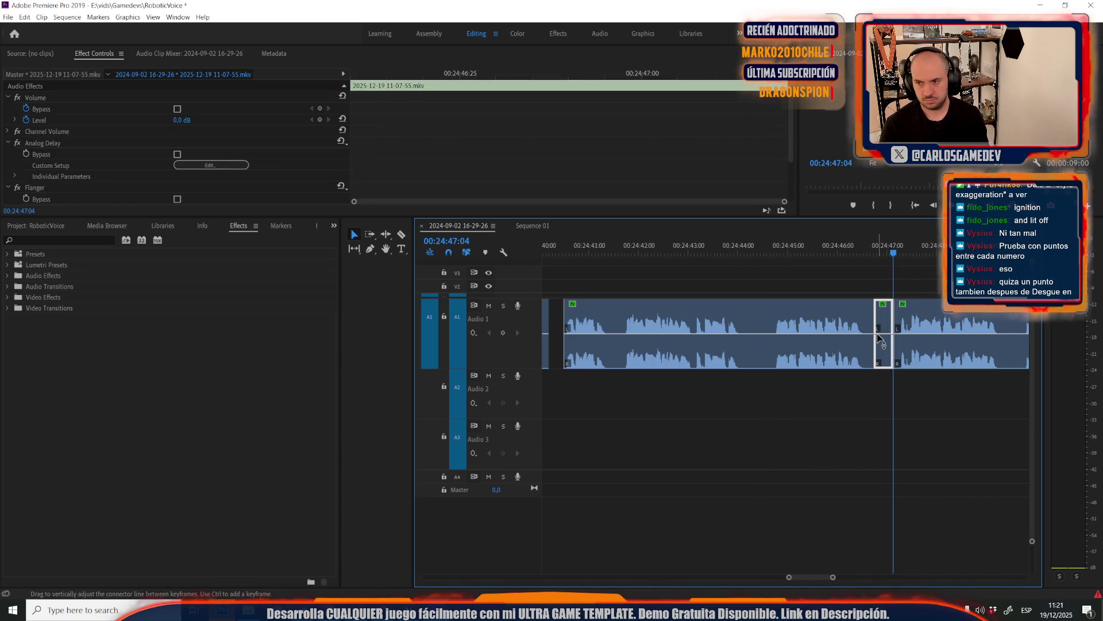
key(Delete)
key(space)
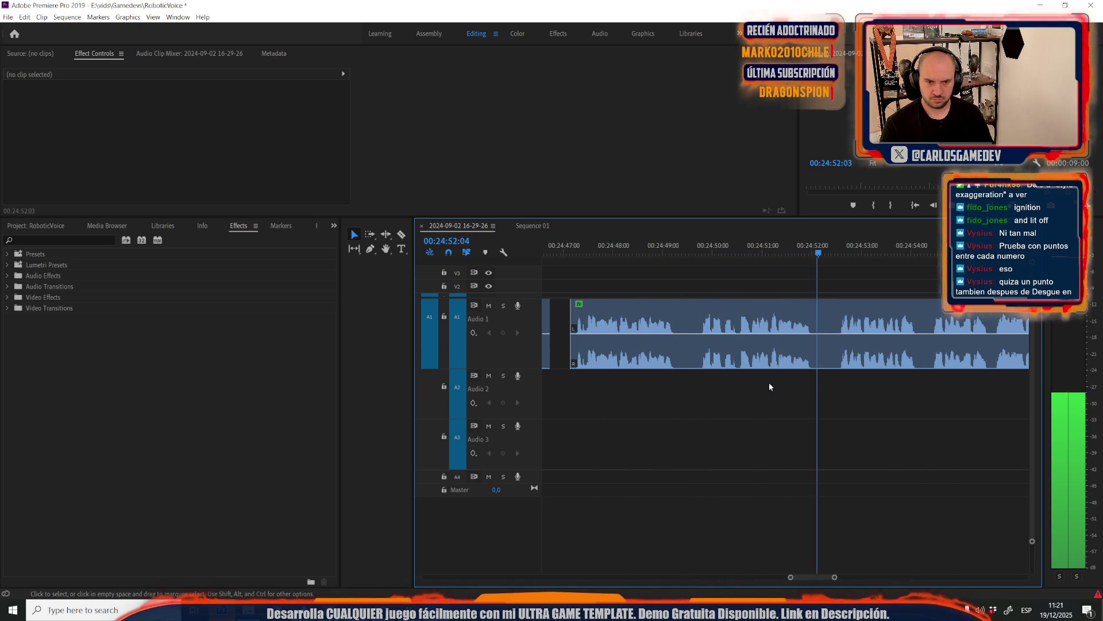
Remove a short silent piece at the end of a voice clip and check it
key(space)
click(770, 345)
key(c)
click(826, 339)
click(818, 339)
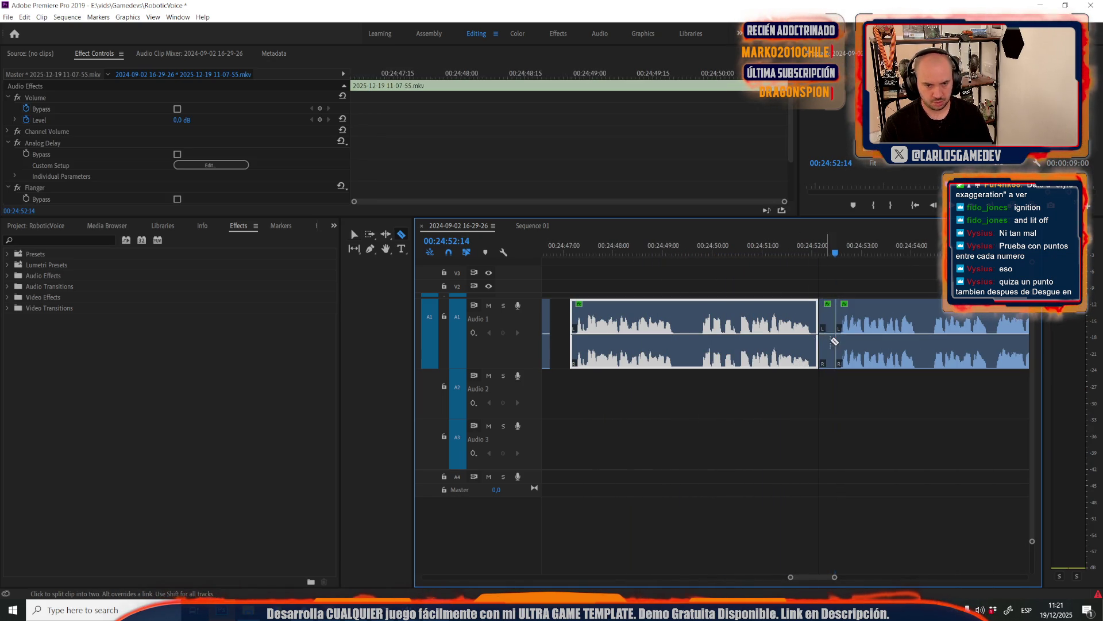
key(v)
click(826, 339)
key(Delete)
key(space)
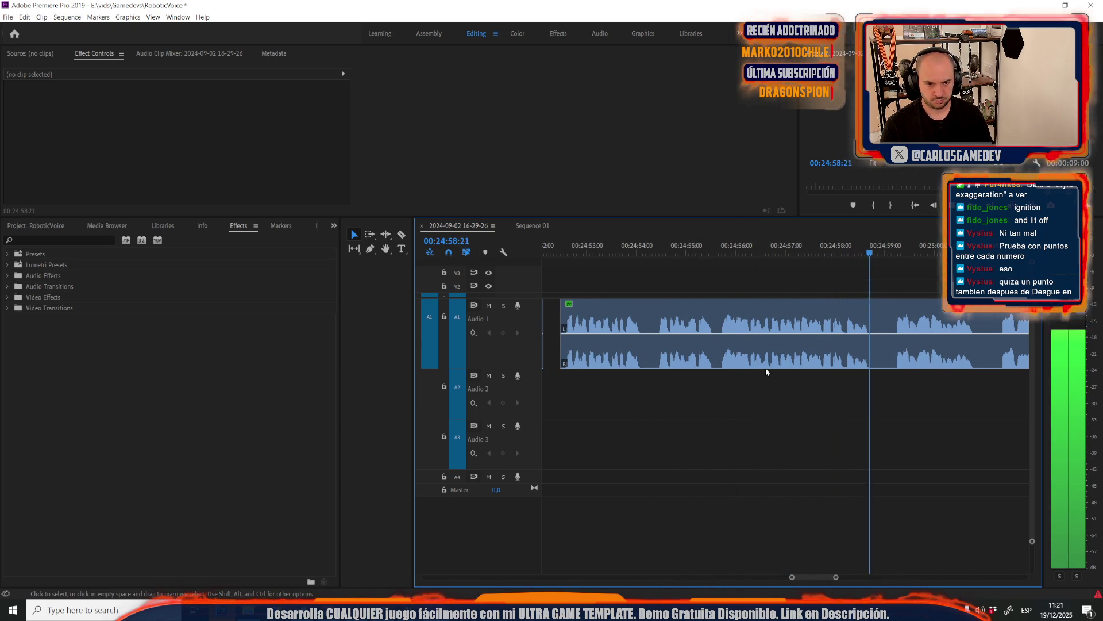
Cut out another brief pause from the voice track and preview the result
click(766, 368)
key(c)
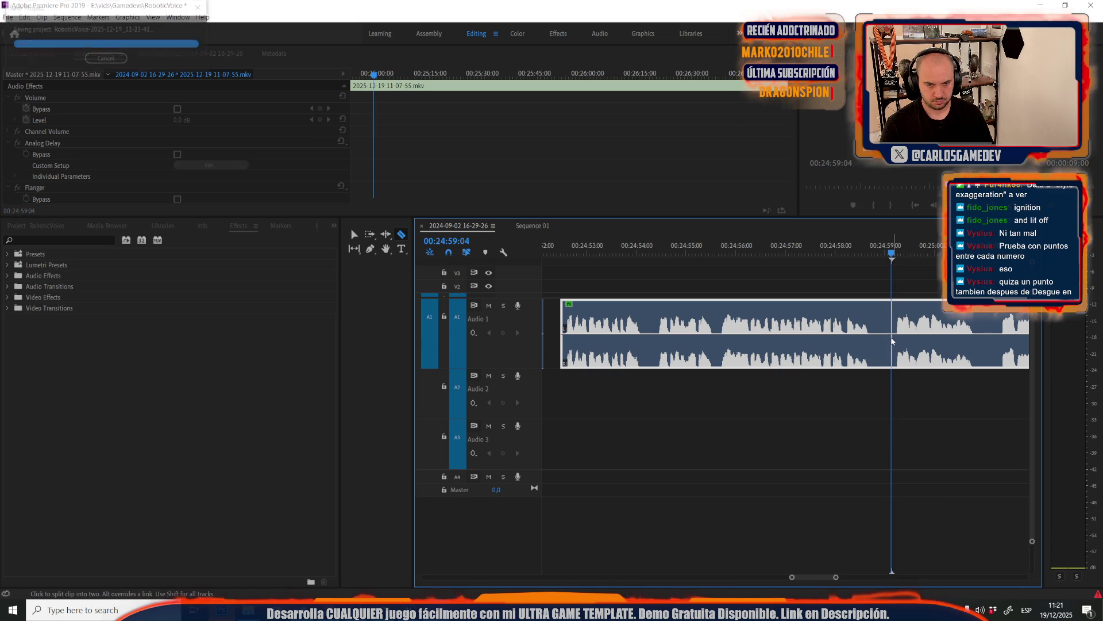
click(892, 338)
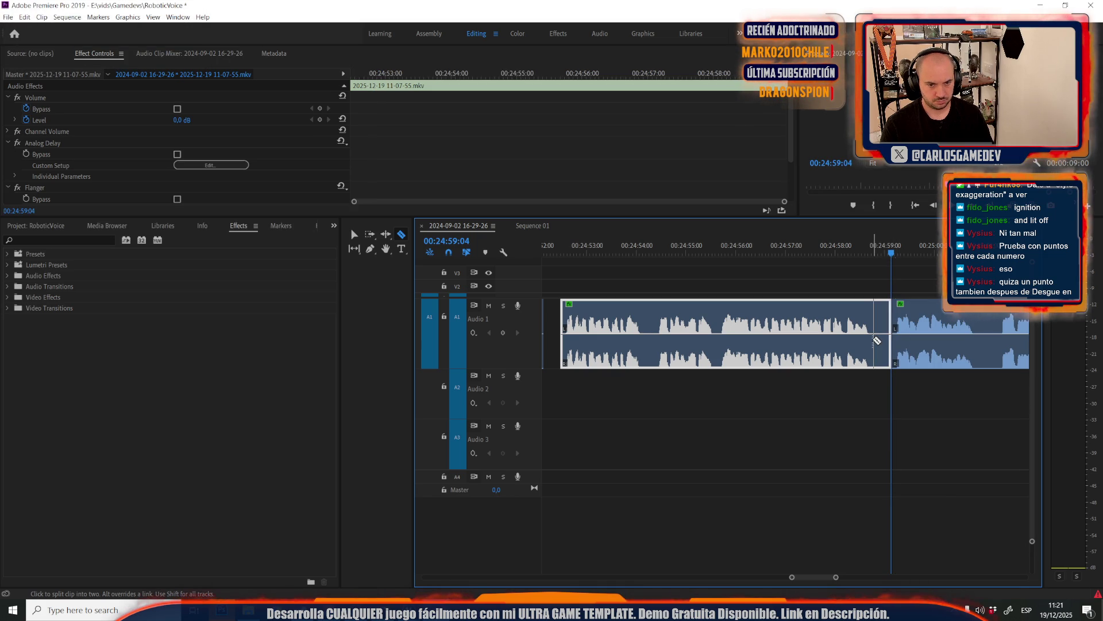
click(876, 339)
key(v)
click(882, 339)
key(Delete)
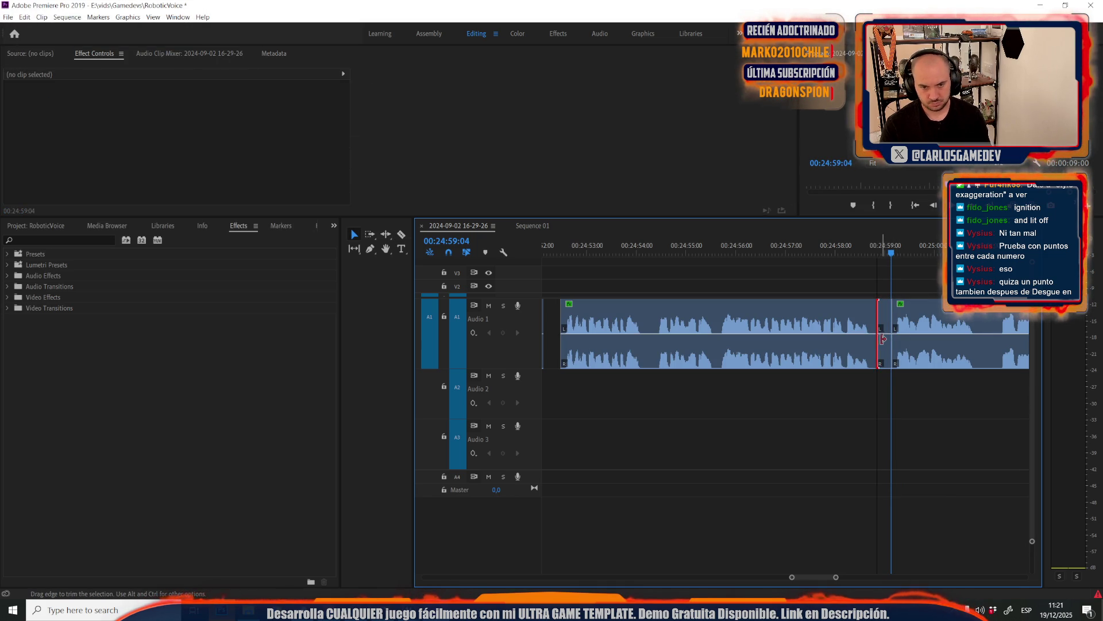
key(space)
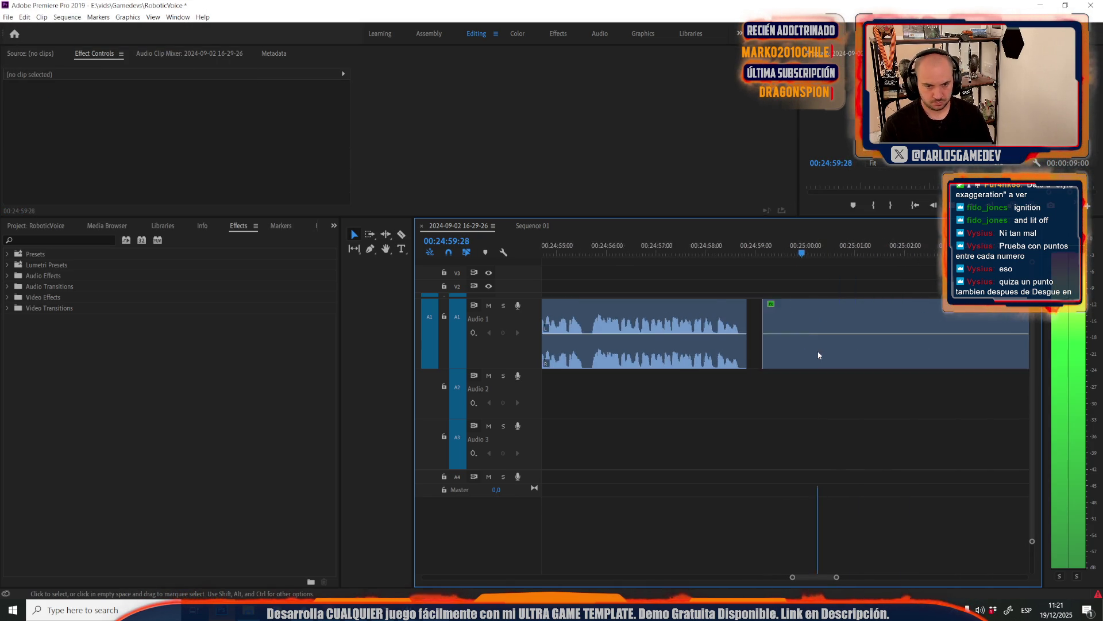
key(minus)
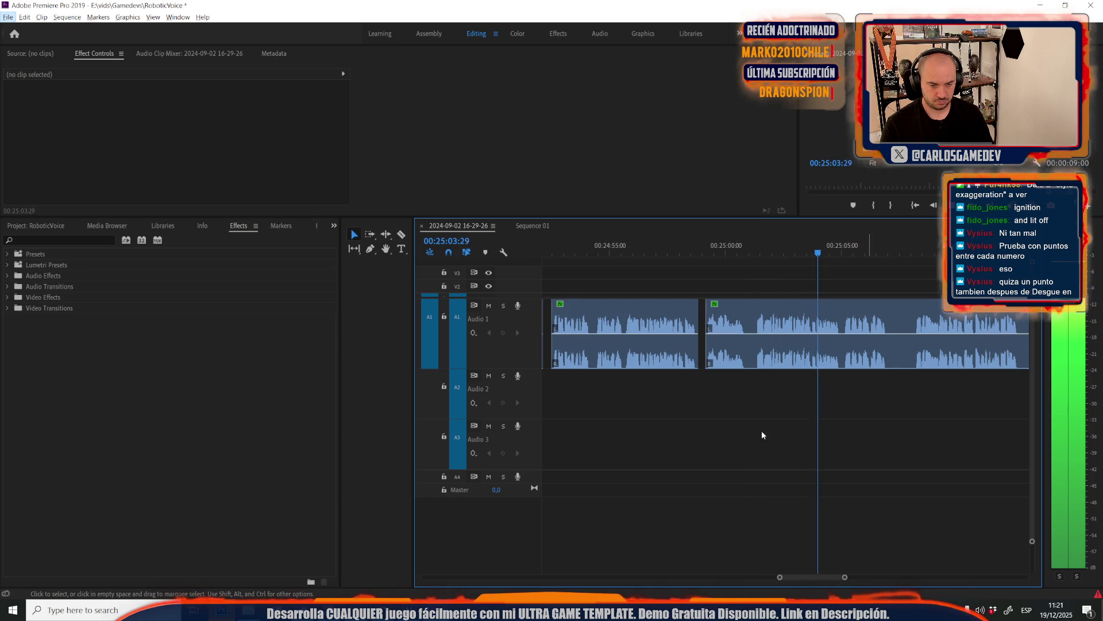
key(equal)
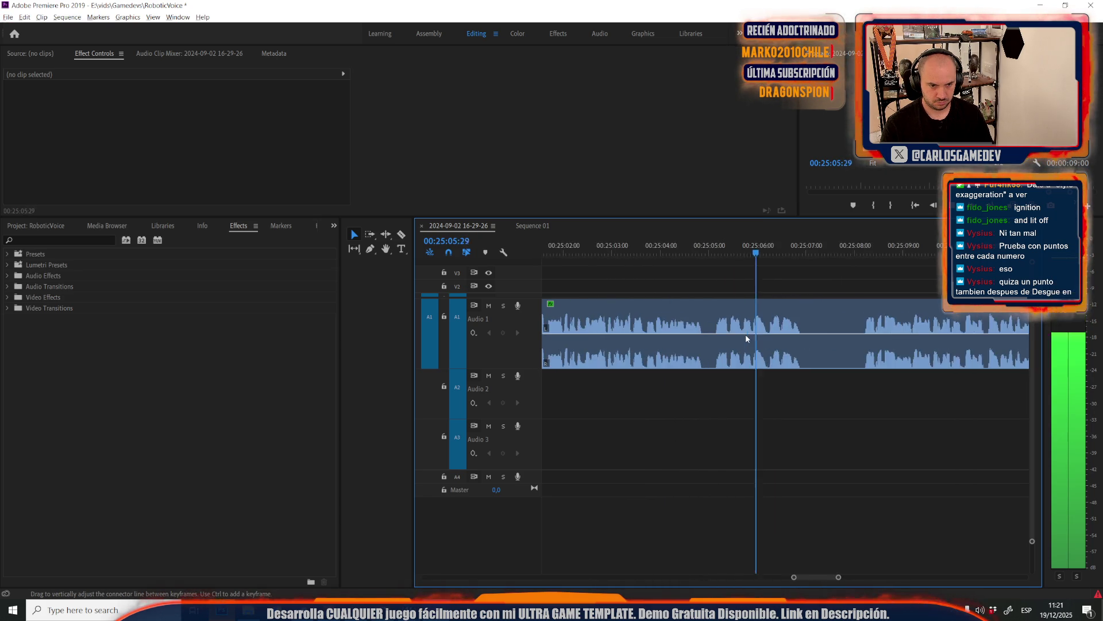
Delete one more short silent piece from Audio 1 and play it back
click(713, 331)
key(c)
click(711, 334)
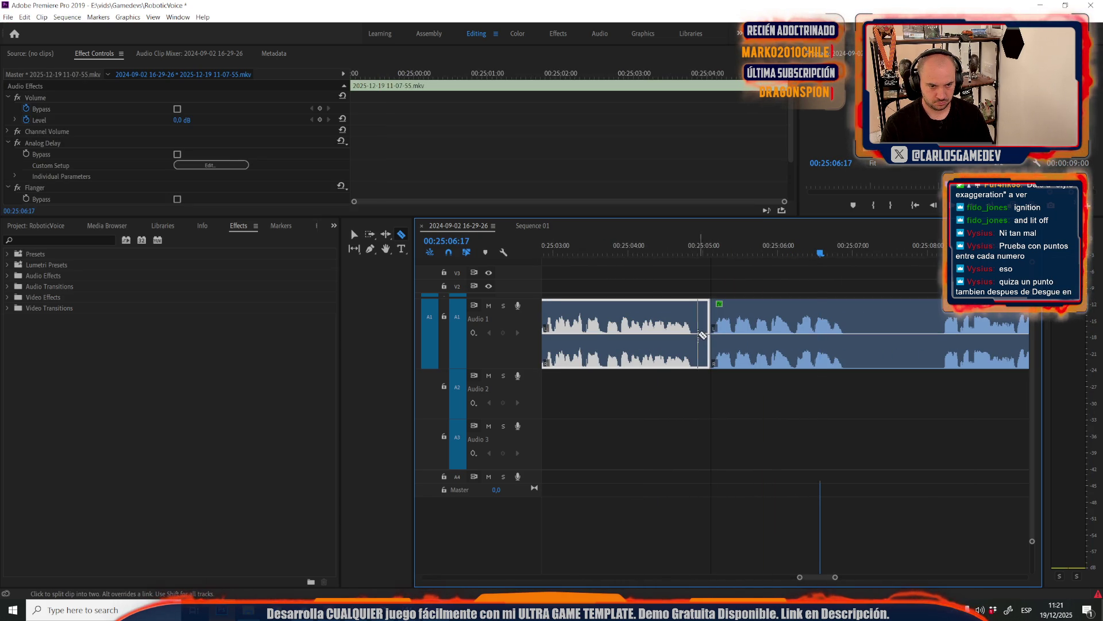
click(702, 335)
key(v)
click(703, 336)
key(Delete)
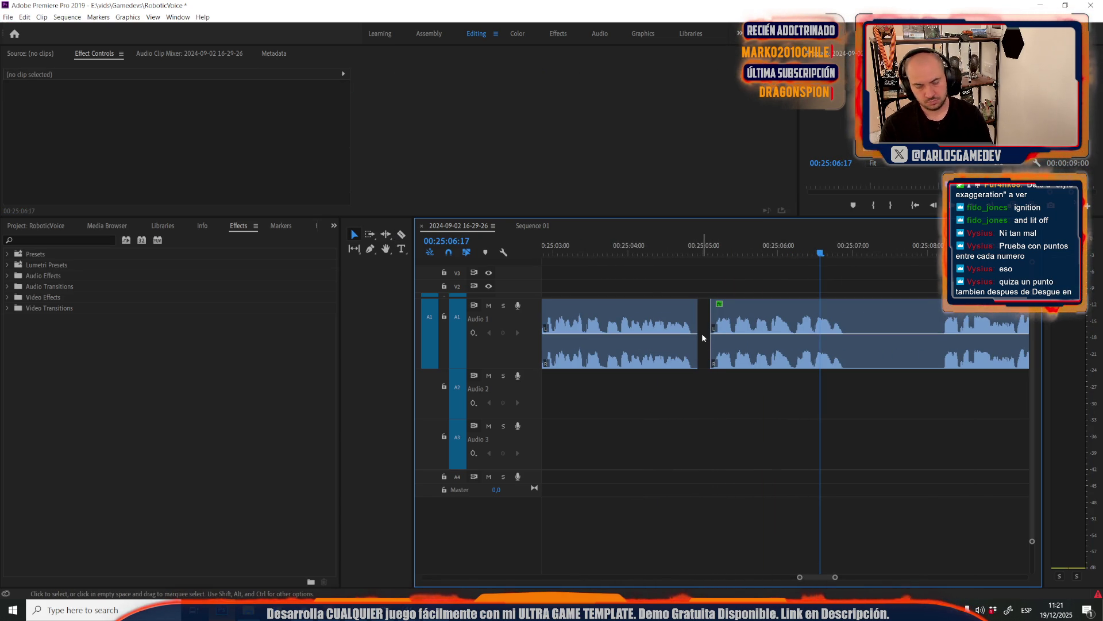
key(space)
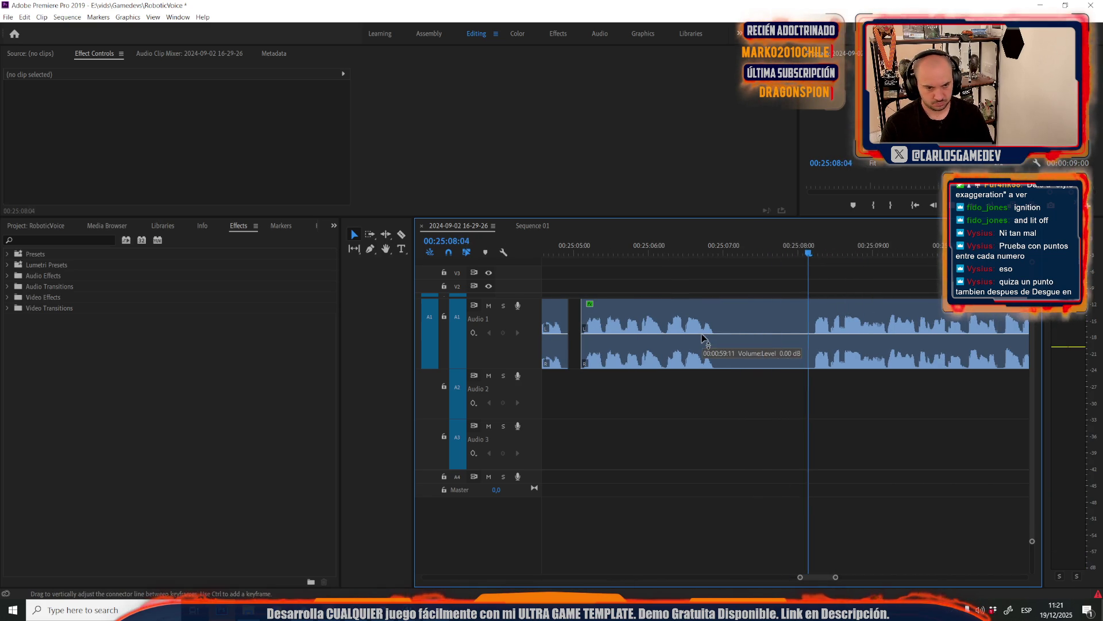
key(minus)
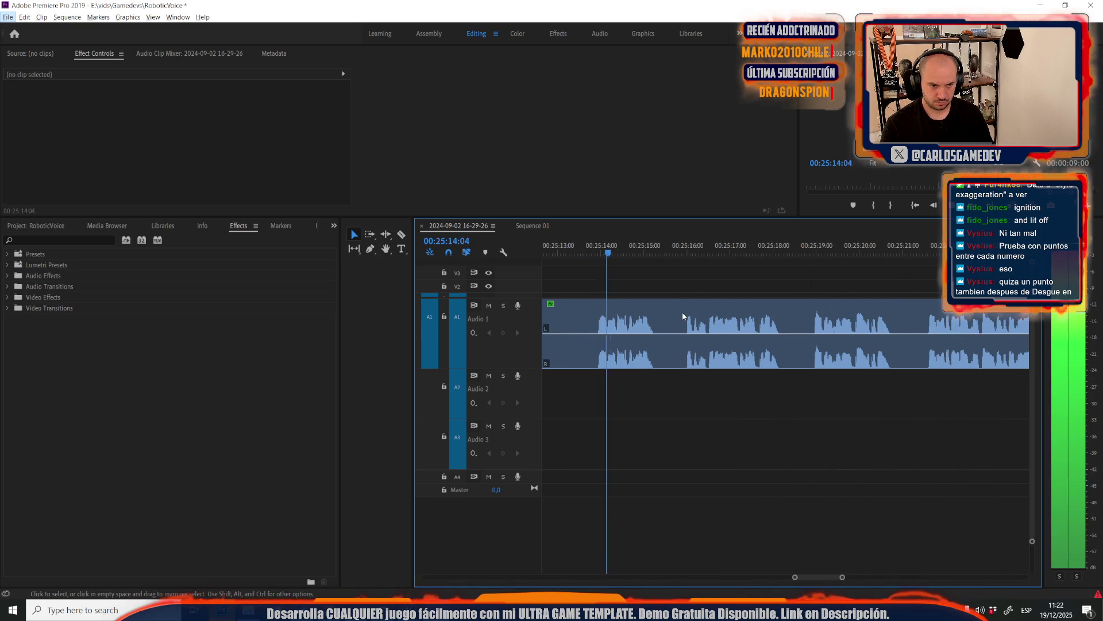
Cut out the next pause and slide the following clip left to close the gap
key(d)
scroll(697, 422, up, 5)
key(c)
click(778, 329)
click(746, 330)
key(v)
click(761, 329)
key(Delete)
drag(797, 328, 765, 330)
scroll(766, 330, down, 2)
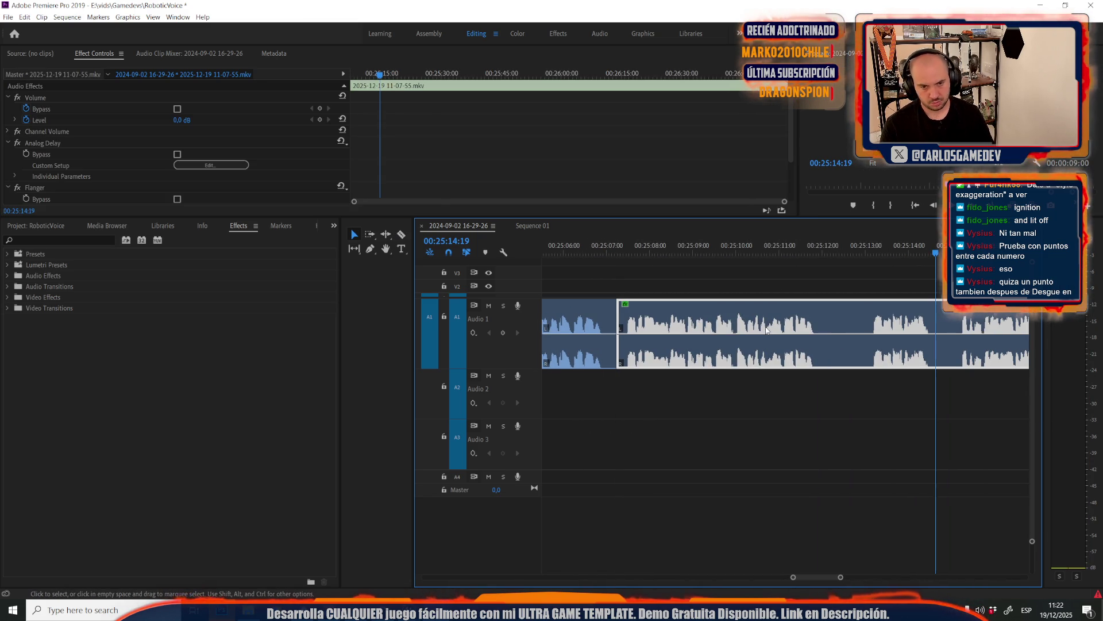
Remove a longer pause piece and play back from just before the gap
click(820, 345)
click(867, 344)
key(v)
click(843, 339)
key(Delete)
click(875, 308)
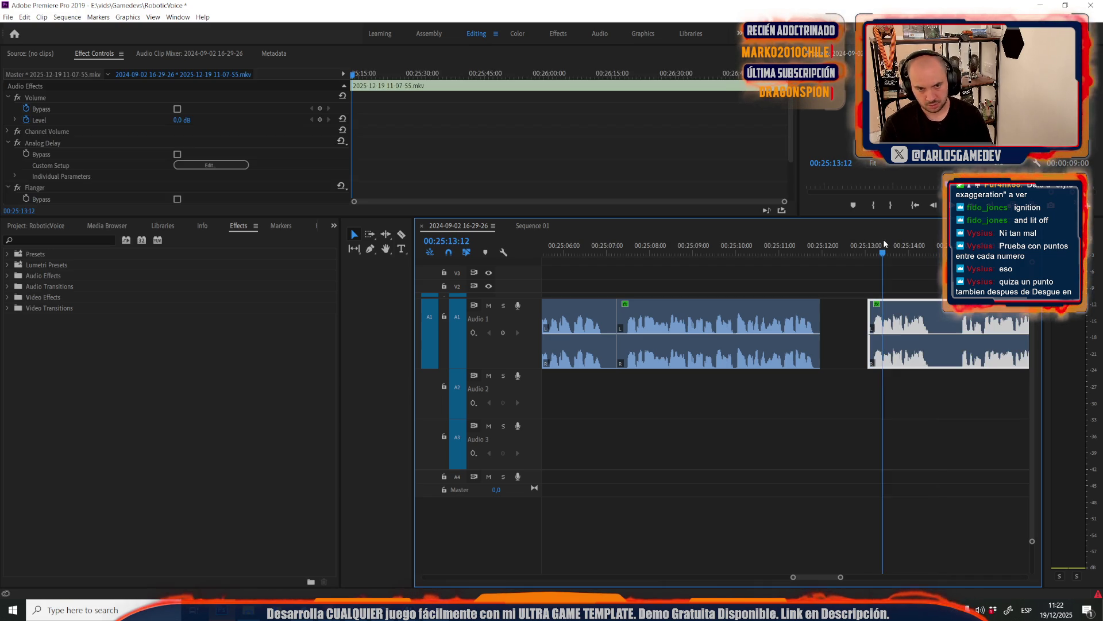
click(889, 253)
key(space)
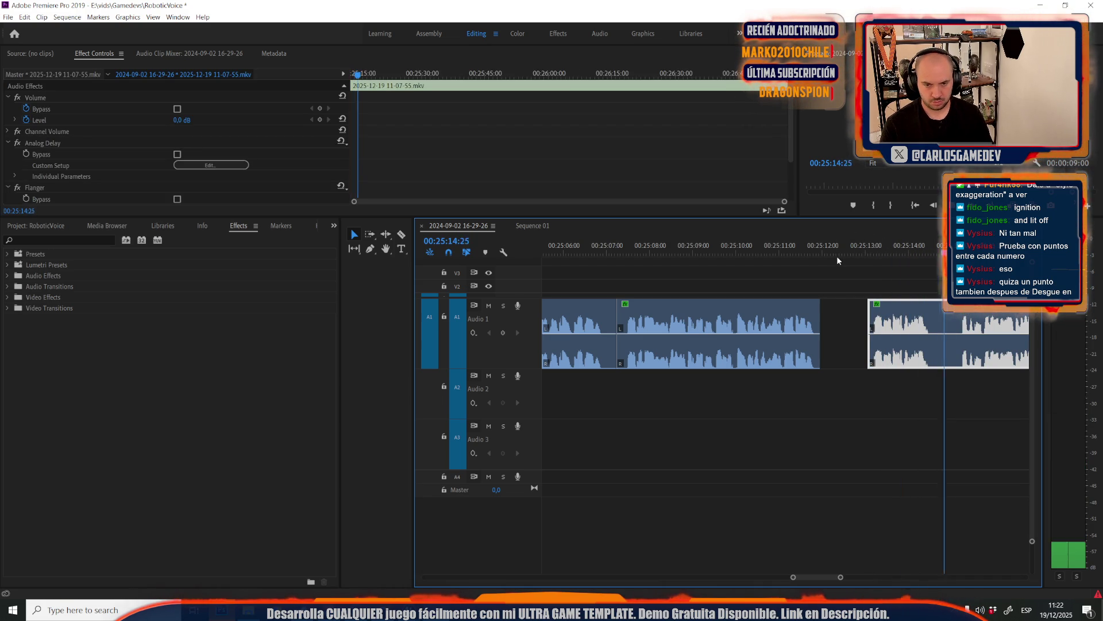
Cut out another pause, close the gap, and play back across the join
key(equal)
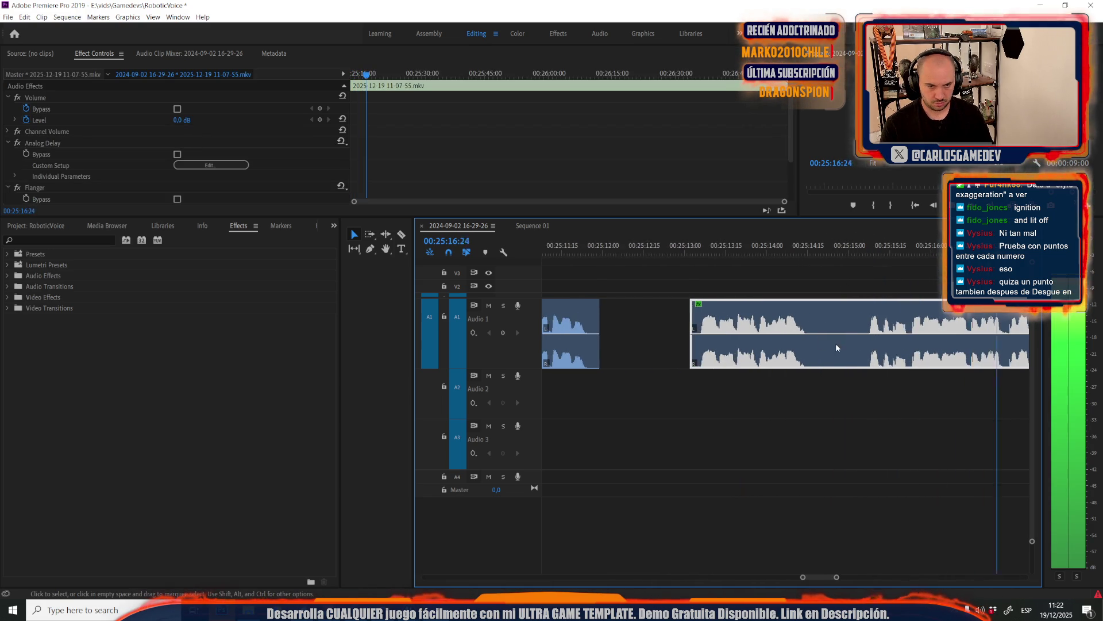
scroll(625, 345, up, 3)
key(c)
click(710, 345)
click(765, 347)
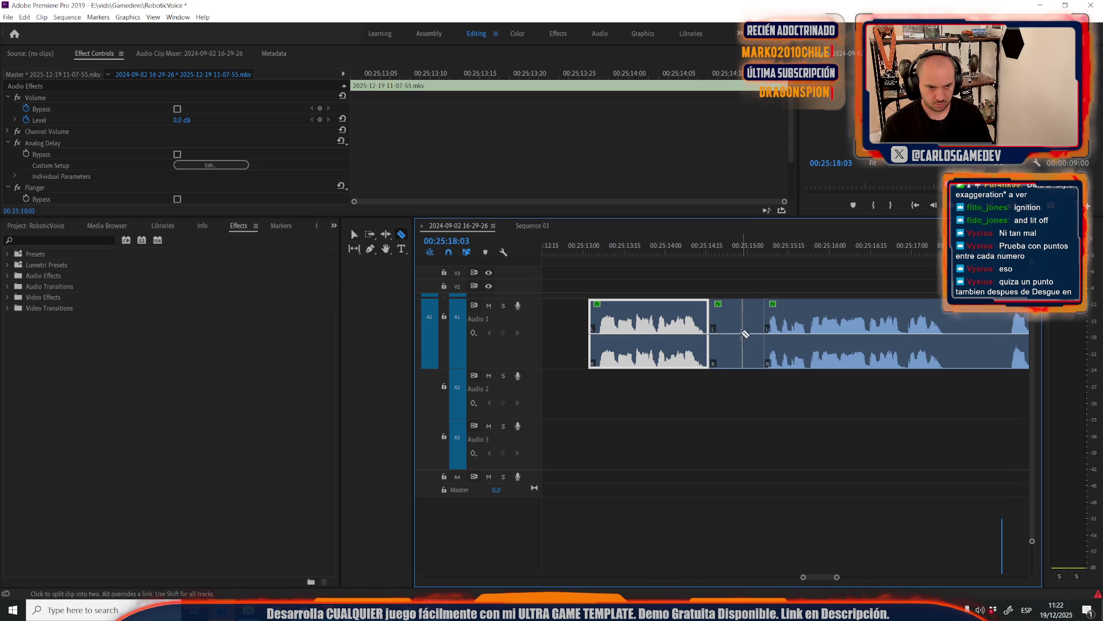
key(v)
click(742, 339)
key(Delete)
drag(807, 326, 753, 326)
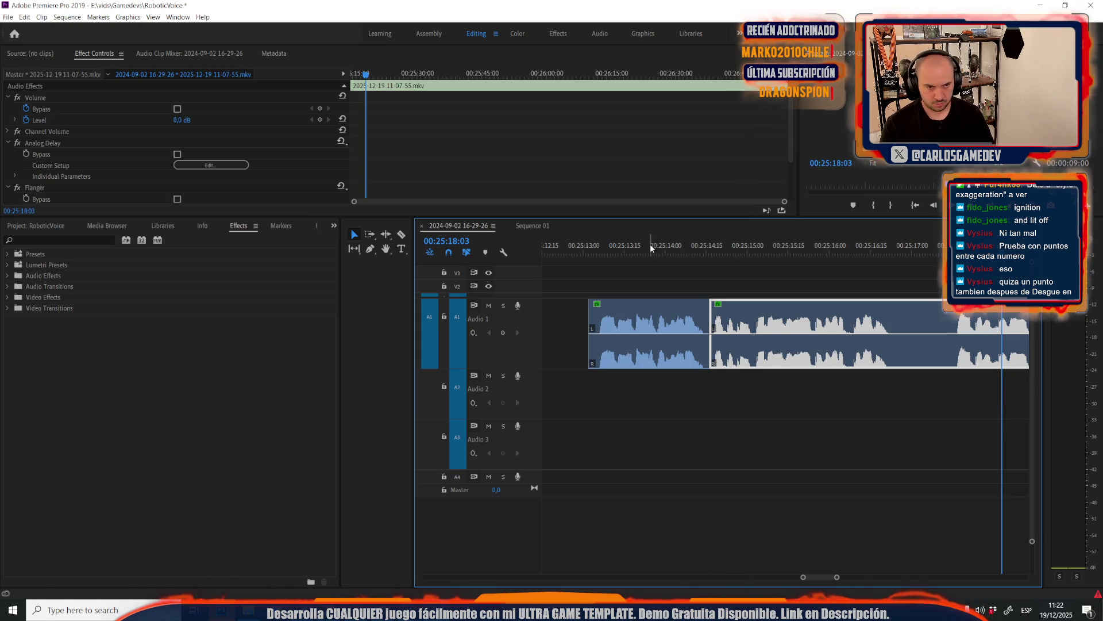
drag(650, 244, 613, 250)
key(space)
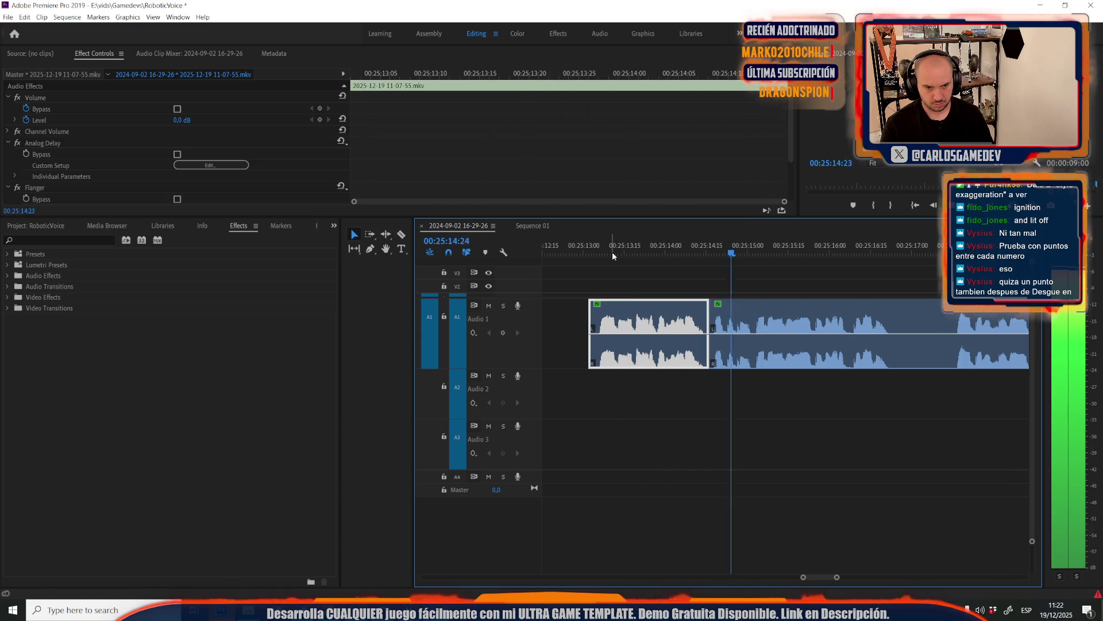
Split at the playhead, butt the right voice clip against the left, and play the join
key(equal)
key(space)
scroll(725, 343, up, 5)
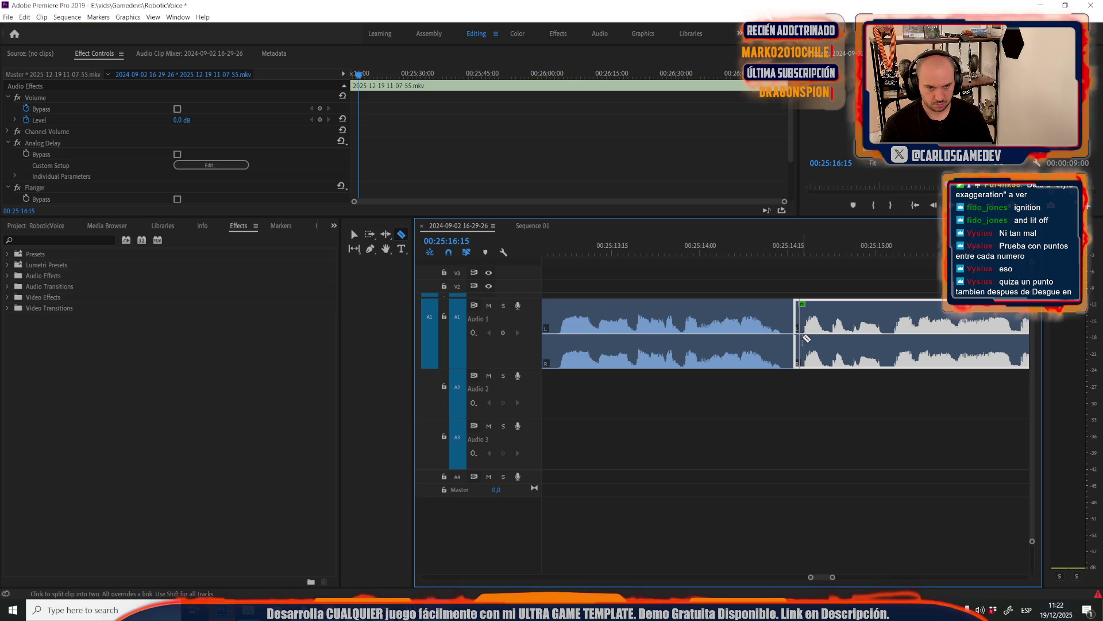
click(806, 338)
key(v)
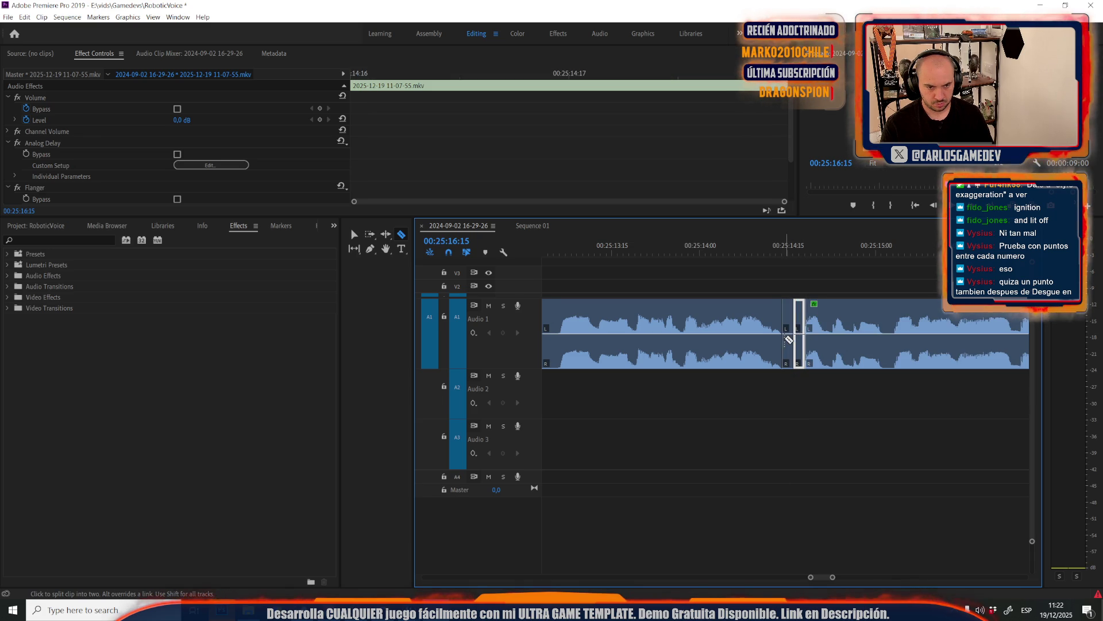
drag(813, 344, 790, 344)
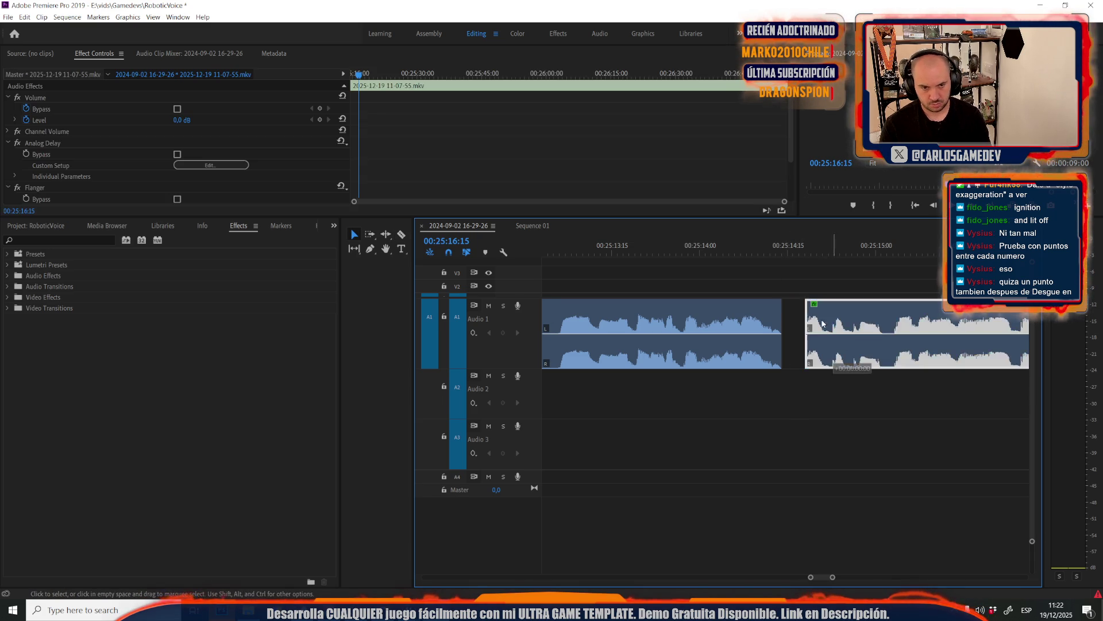
click(639, 250)
key(space)
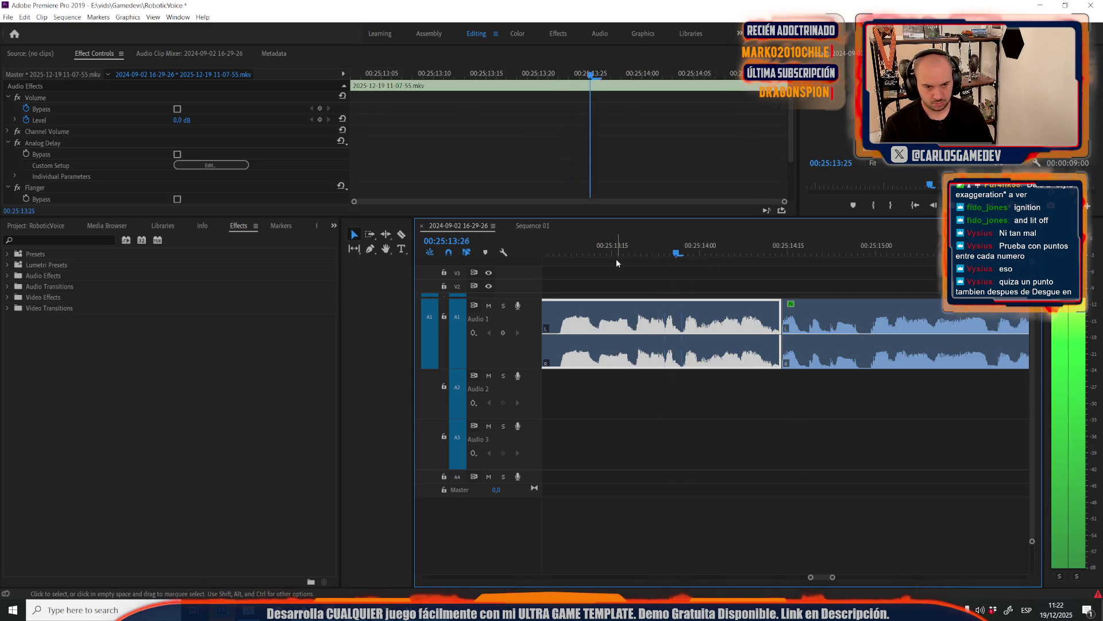
key(minus)
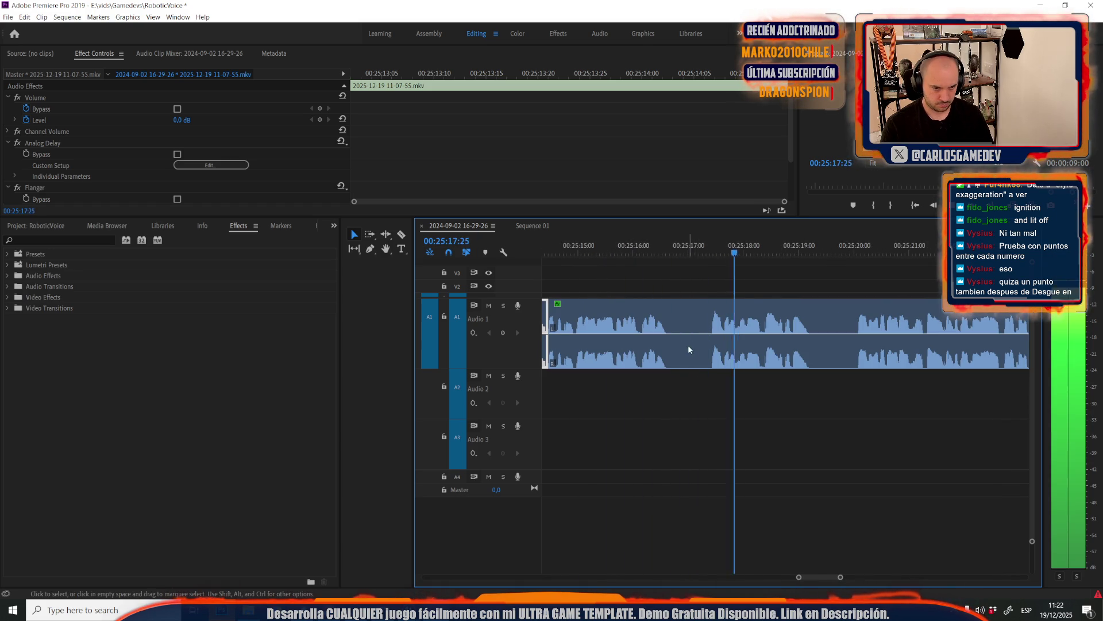
click(673, 340)
Razor out a short silence in the Audio 1 voice and resume playback
key(c)
key(space)
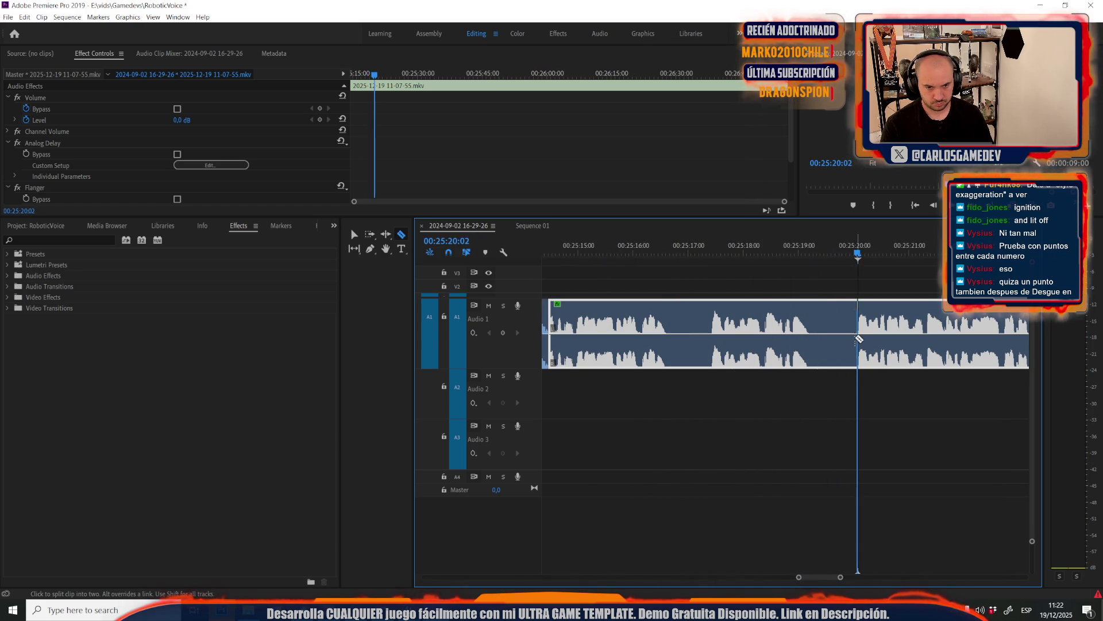
click(855, 341)
click(815, 345)
key(v)
click(831, 345)
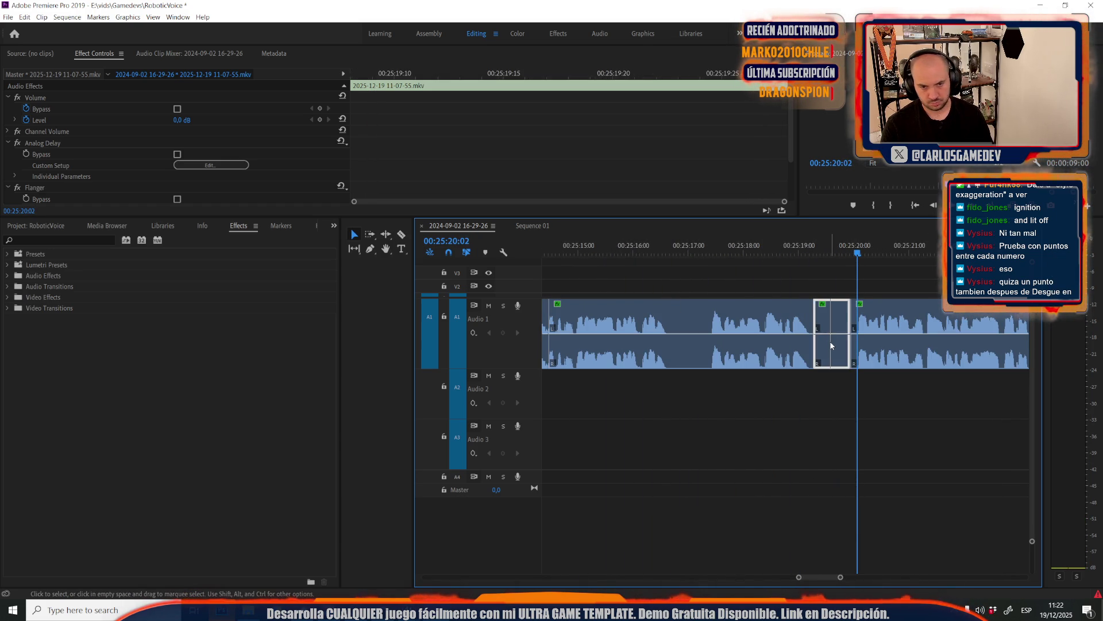
key(Delete)
scroll(747, 356, down, 3)
key(space)
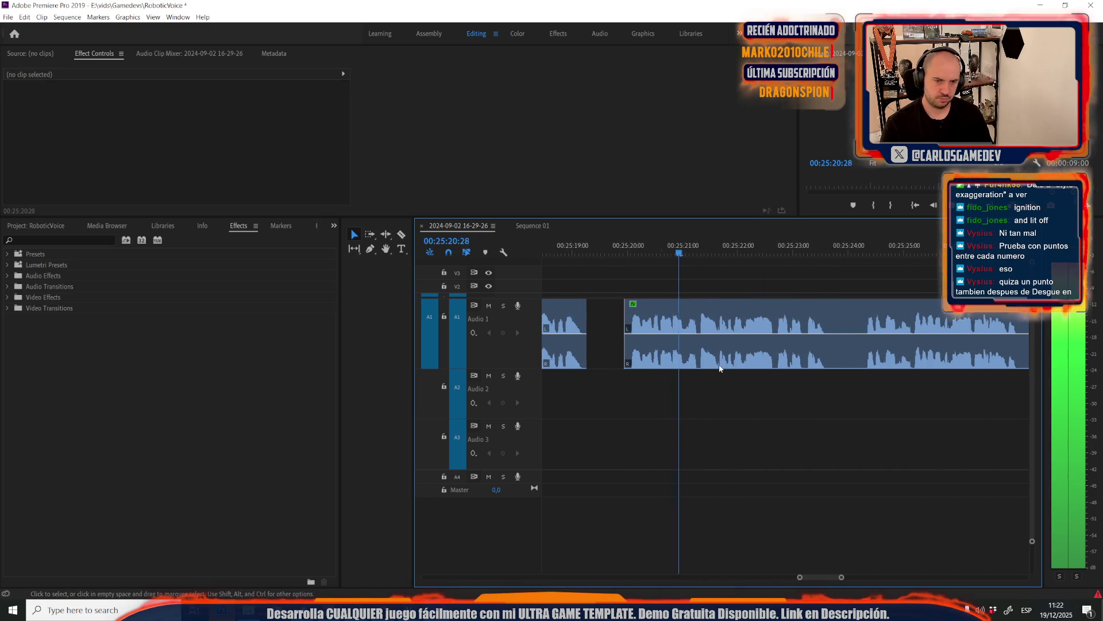
Cut and delete the next short pause in the voice clip
key(minus)
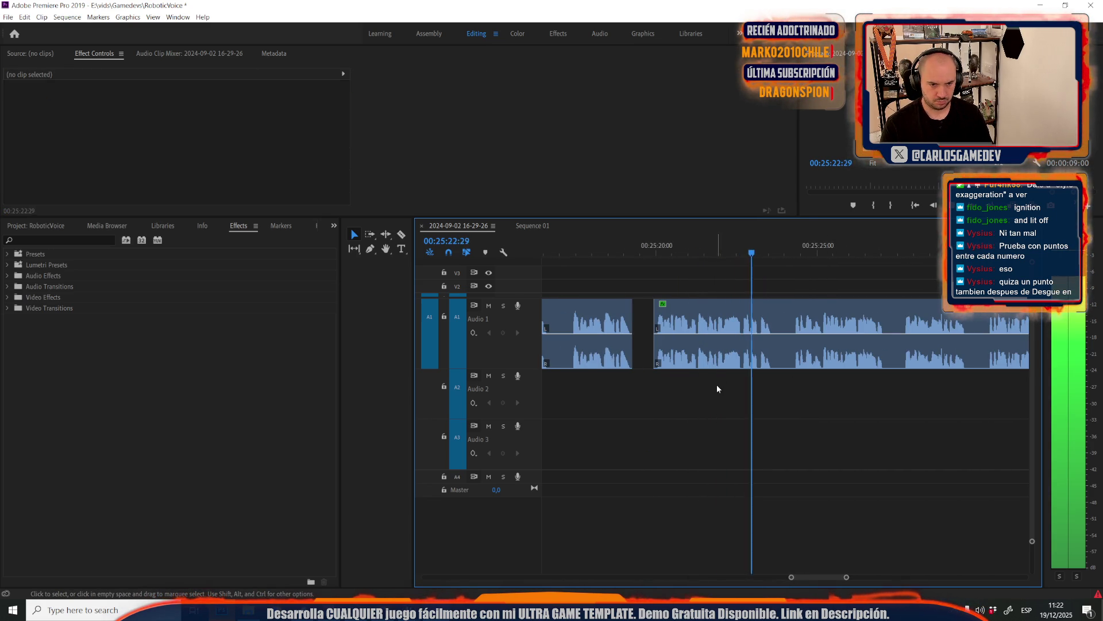
scroll(721, 381, down, 3)
key(c)
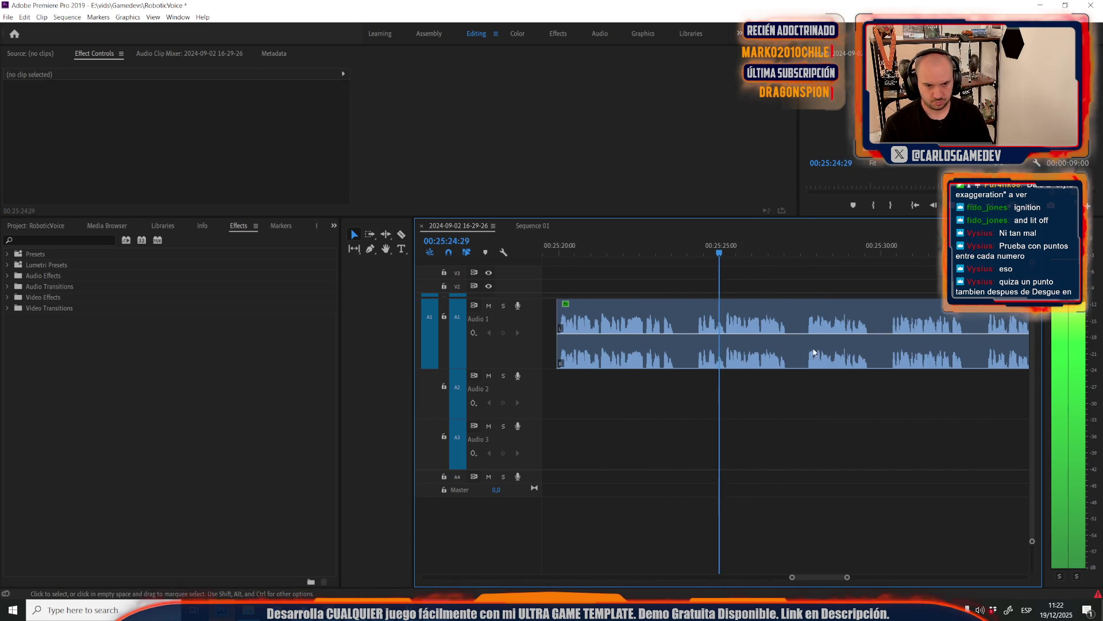
click(804, 343)
click(793, 342)
key(v)
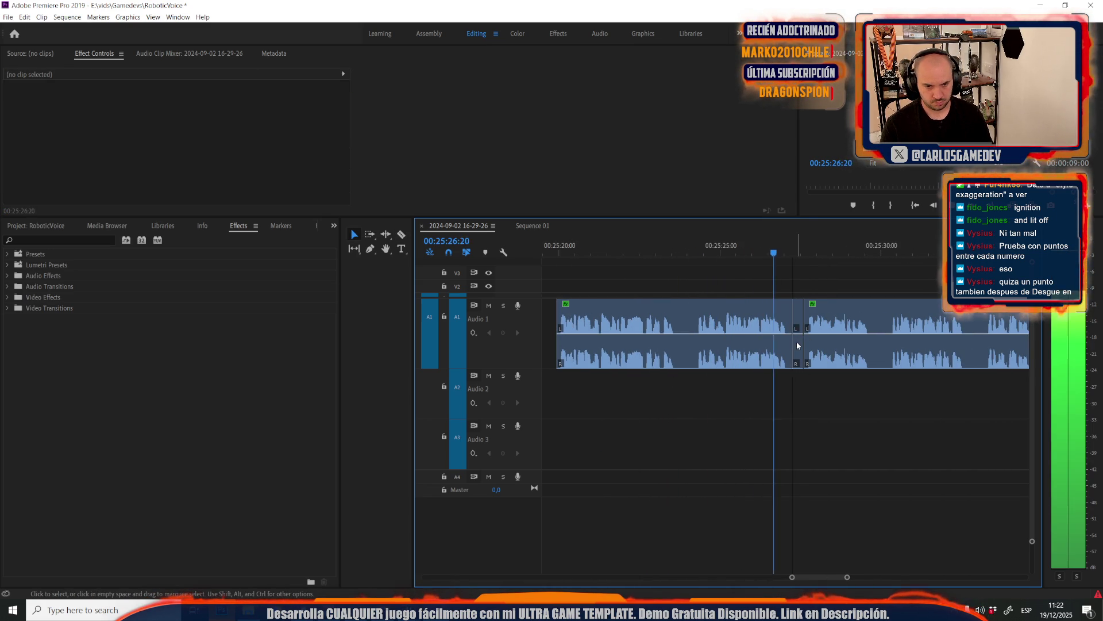
click(797, 343)
key(Delete)
Remove another small silence, move the earlier clip right, and return to 00:25:29:01
key(c)
click(875, 339)
click(889, 339)
key(v)
click(885, 340)
key(Delete)
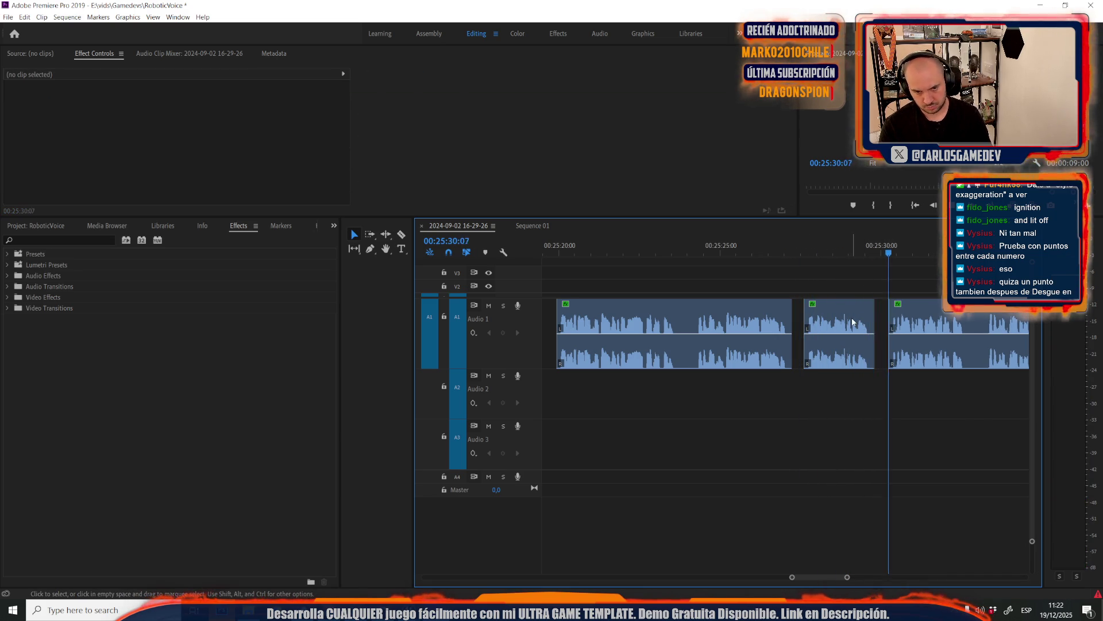
click(846, 310)
drag(846, 311, 861, 296)
click(851, 252)
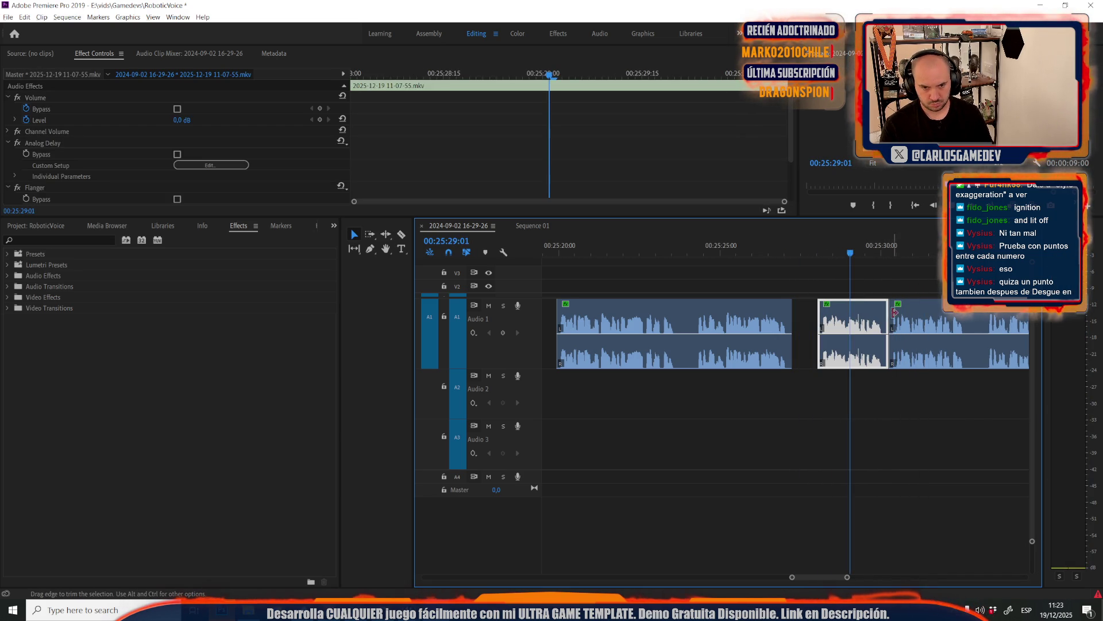
Trim four frames off the clip edge, slide the right clip five frames earlier, and review
key(equal)
drag(860, 332, 836, 331)
drag(907, 322, 838, 323)
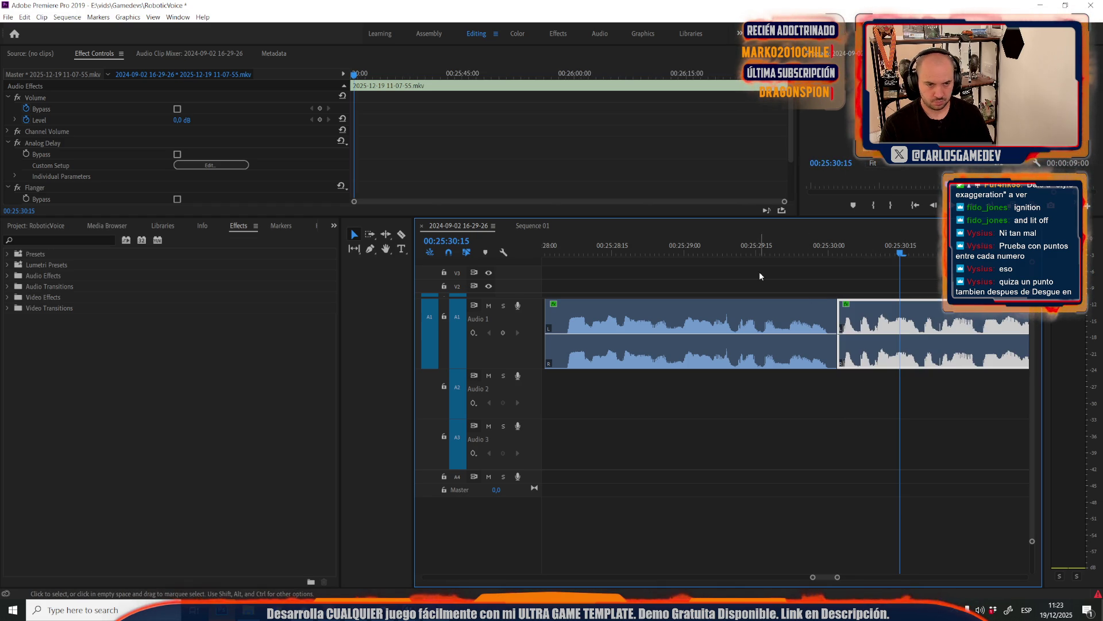
click(663, 252)
key(space)
scroll(568, 416, down, 3)
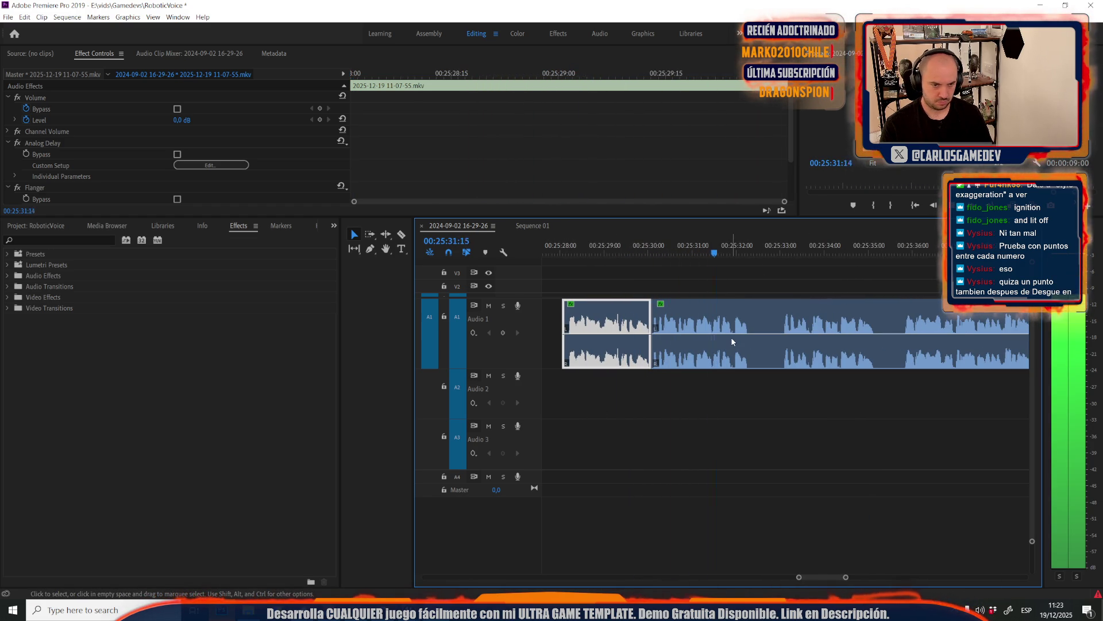
Razor out and delete two more short silences further along the voice track
key(c)
click(901, 339)
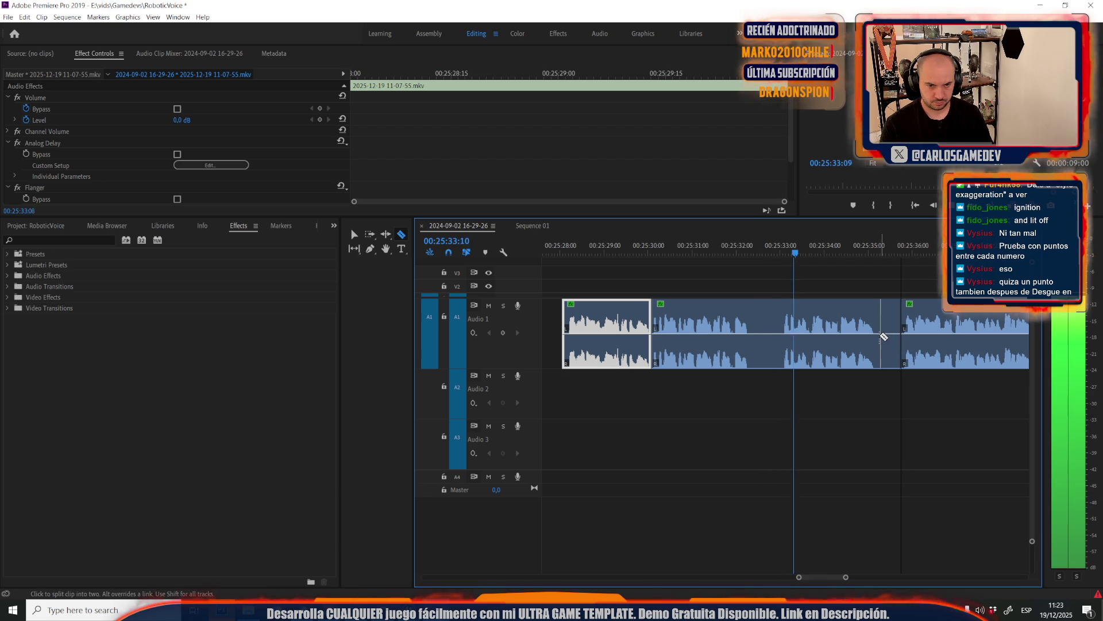
click(879, 336)
key(v)
click(891, 339)
key(Delete)
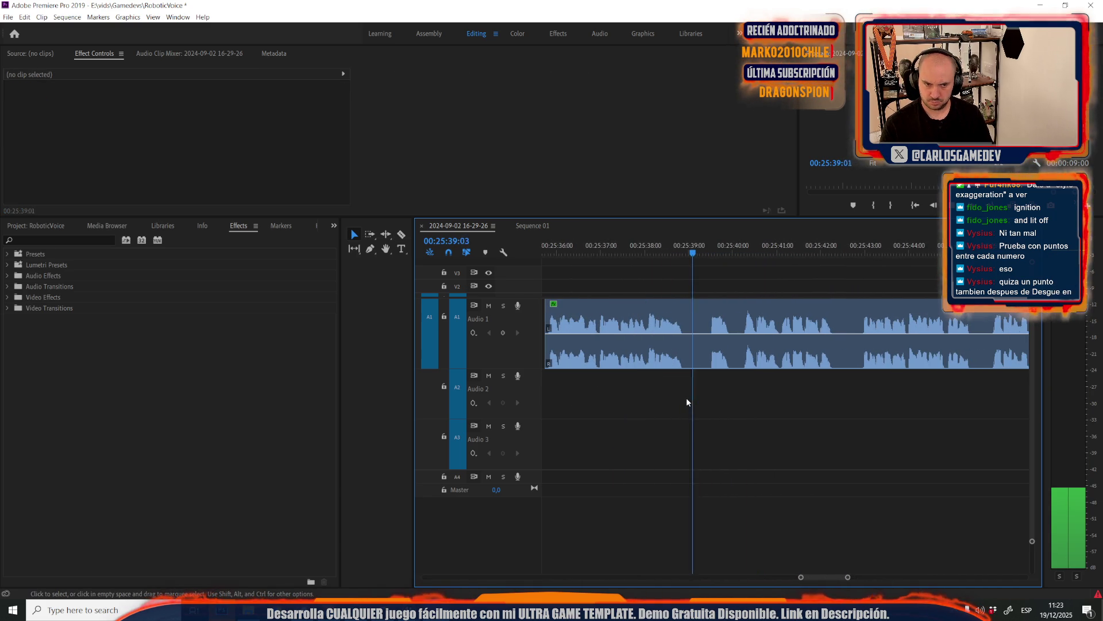
key(c)
click(860, 337)
click(845, 338)
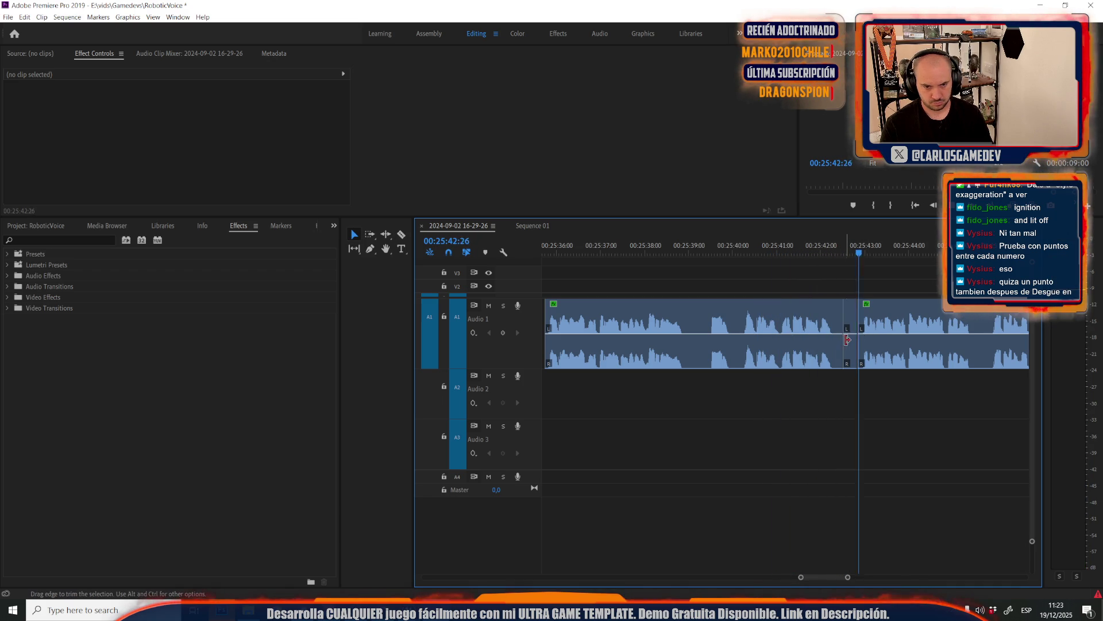
key(v)
click(852, 341)
key(Delete)
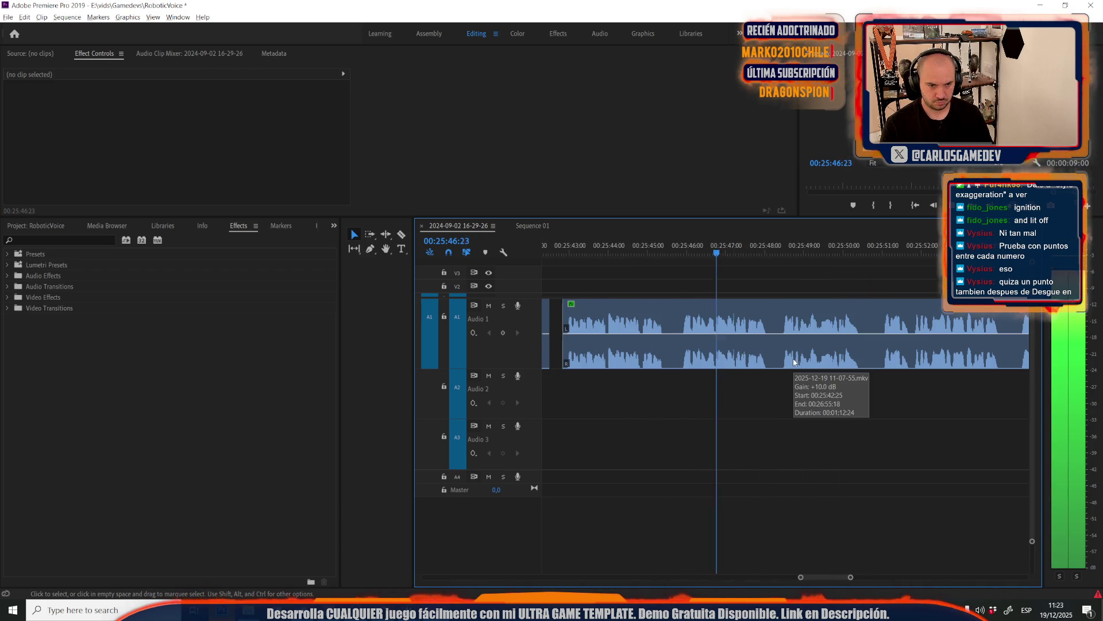
Make two razor cuts around the next pause, then select and deselect the piece between
key(c)
click(783, 344)
click(773, 344)
key(v)
click(774, 343)
ctrl+click(774, 343)
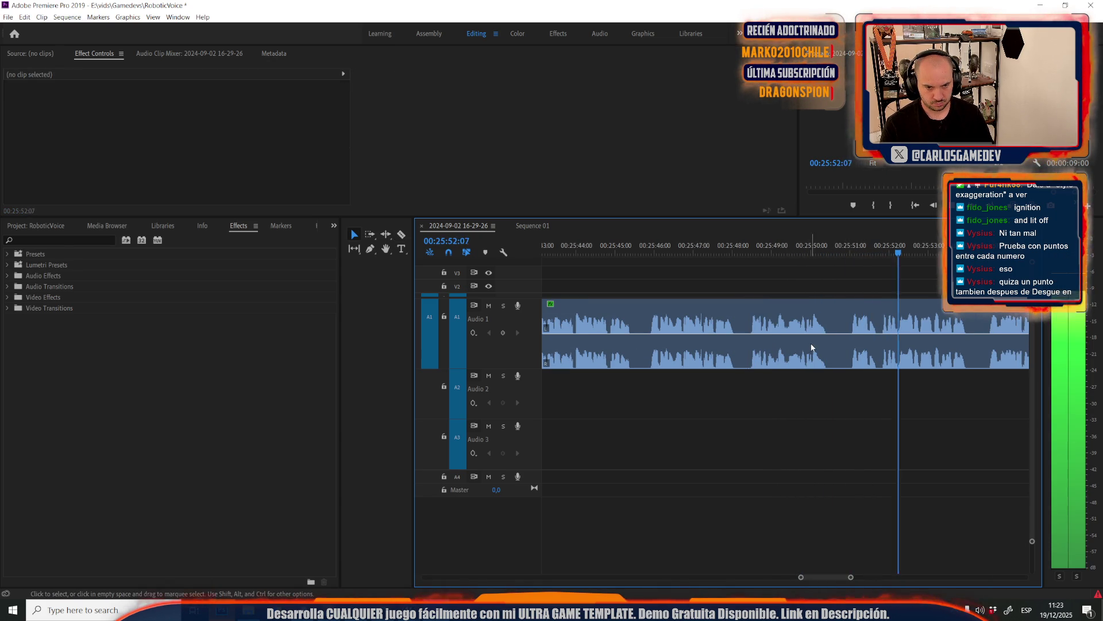
Undo the last two cuts, then cut out a short pause from the Audio 1 voice clip
key(ctrl+z)
key(ctrl+z)
key(space)
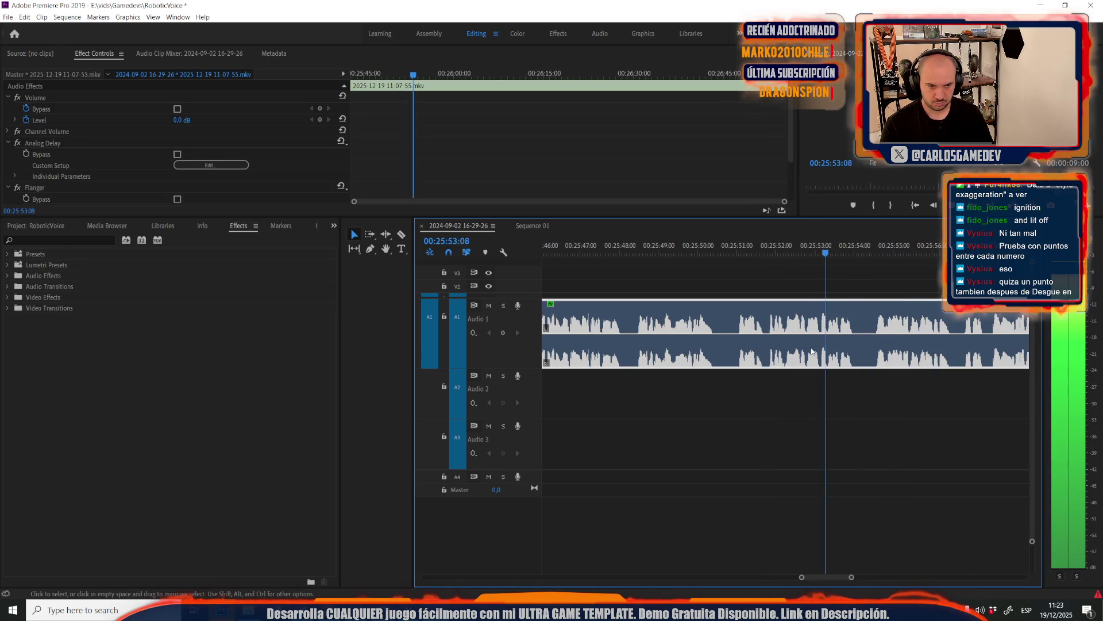
key(space)
key(c)
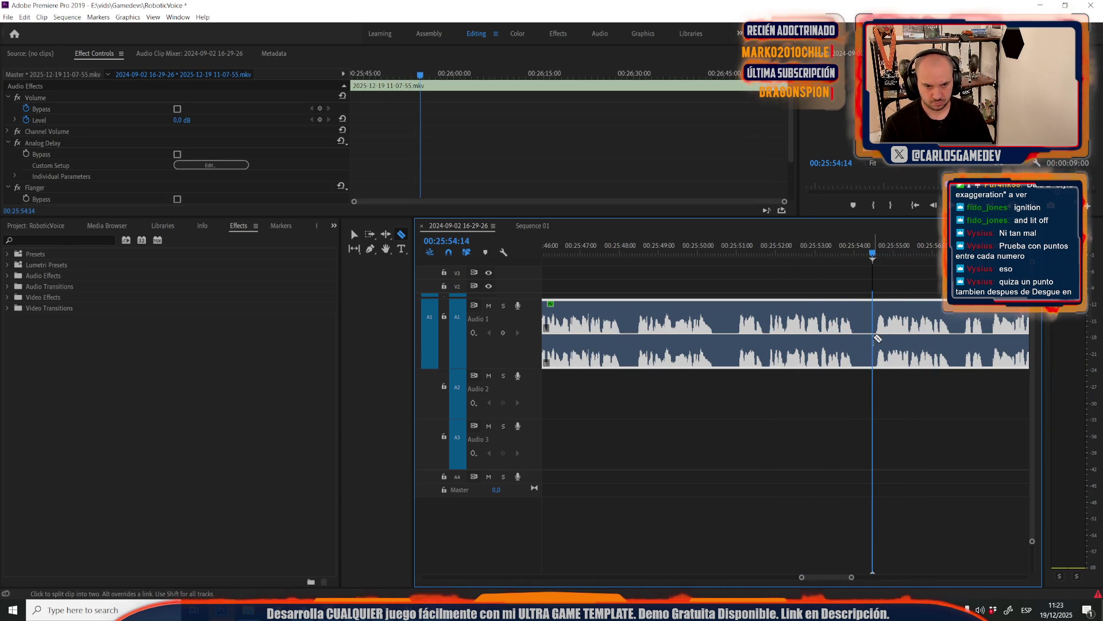
click(861, 342)
key(v)
click(864, 343)
key(Delete)
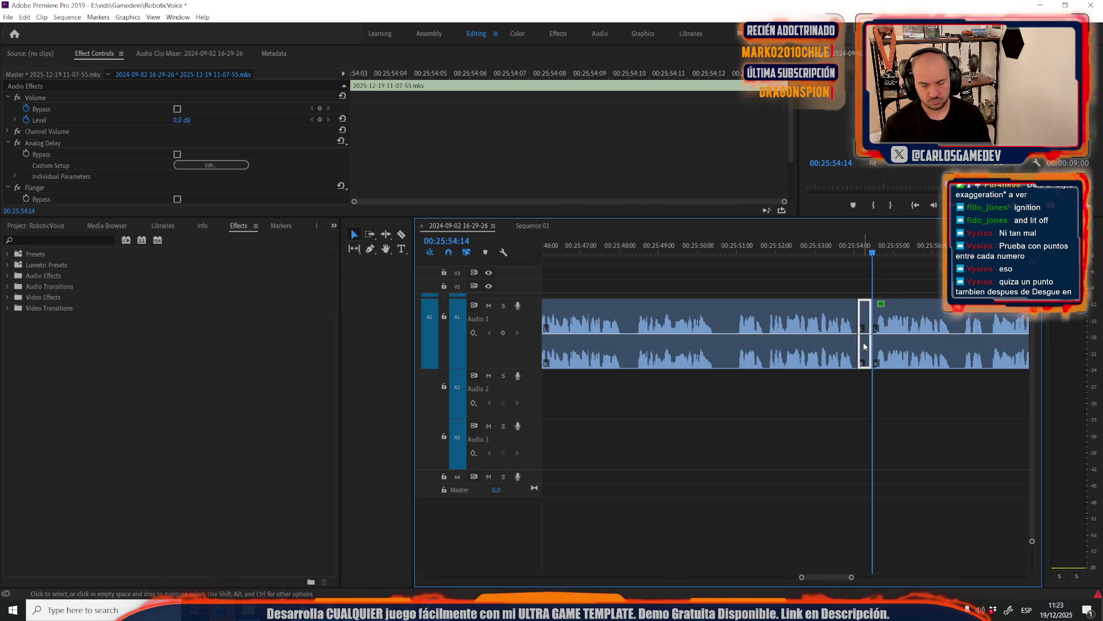
scroll(802, 377, down, 2)
key(space)
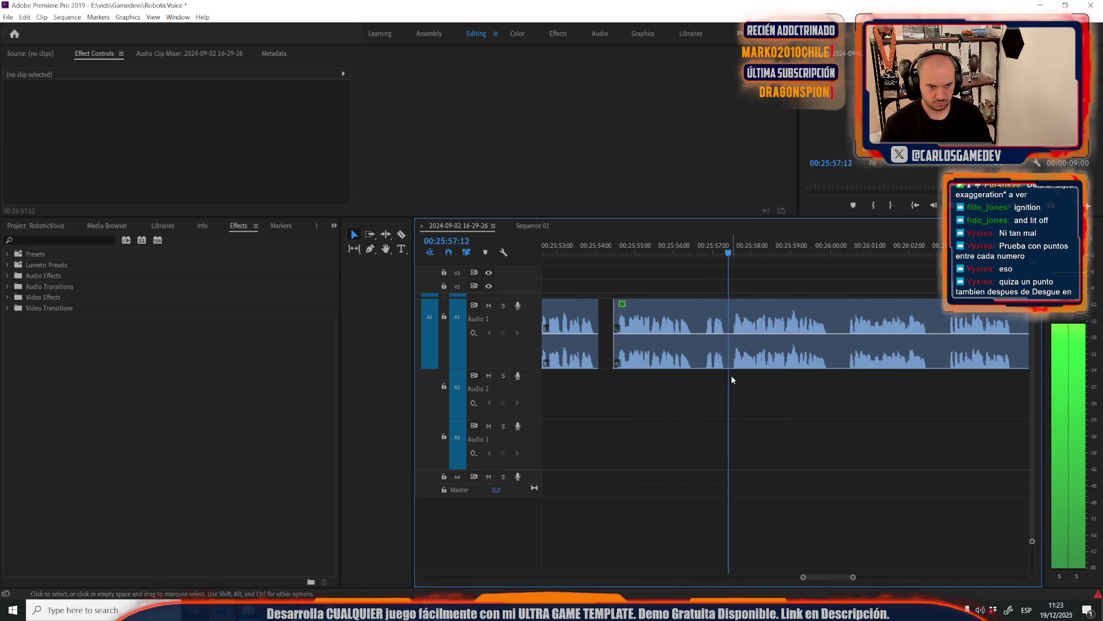
Split the voice clip at the playhead and delete the whole section before the cut
key(minus)
key(minus)
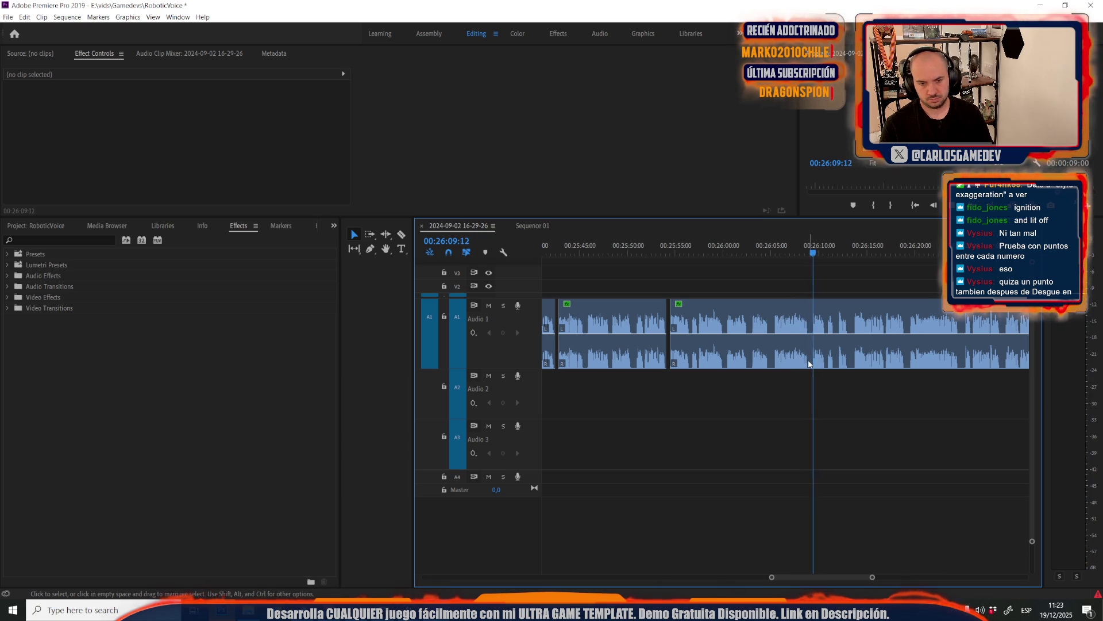
key(=)
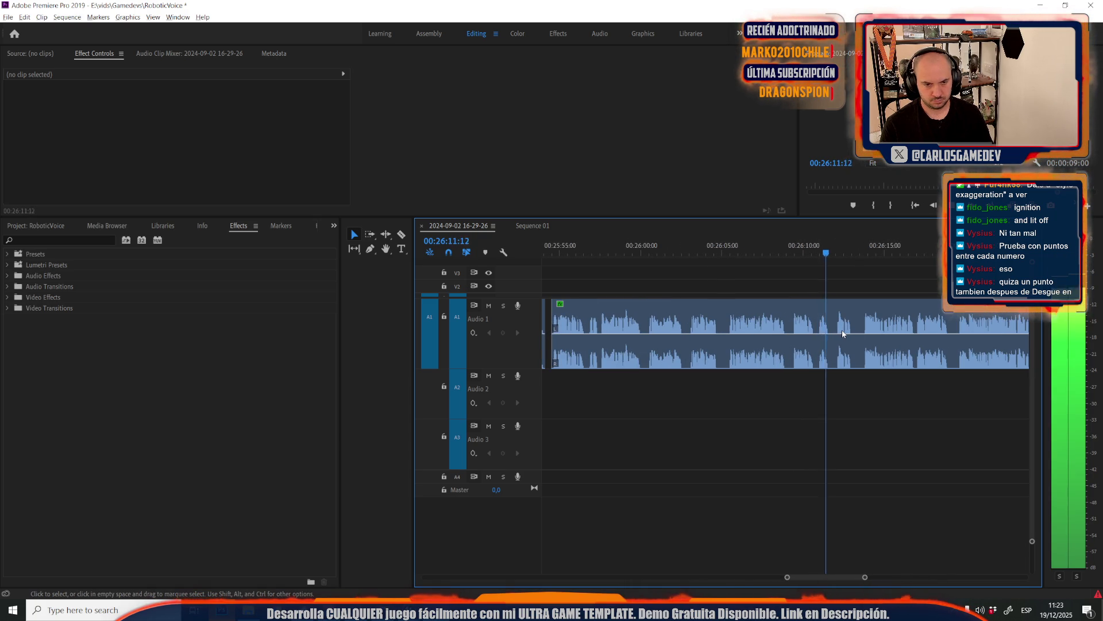
click(839, 333)
key(c)
click(835, 332)
key(v)
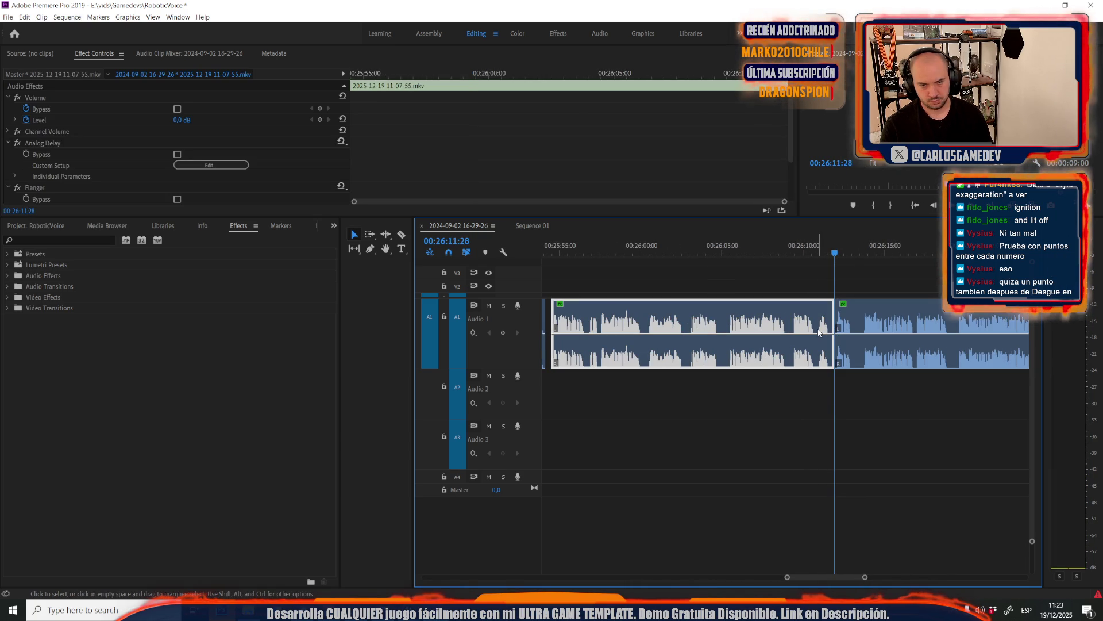
key(Delete)
key(space)
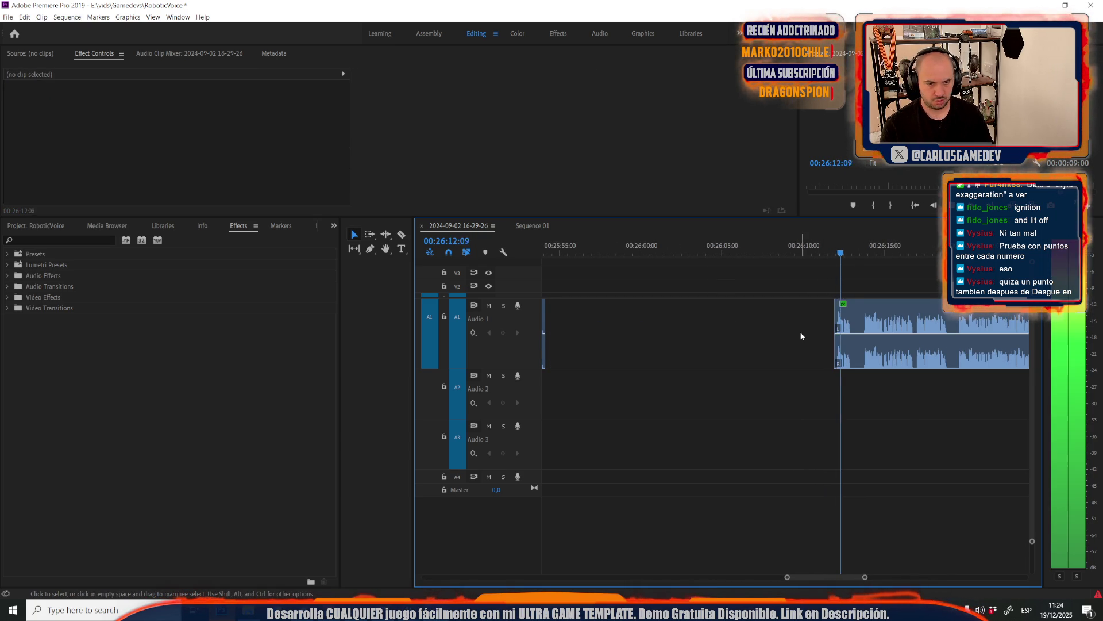
key(minus)
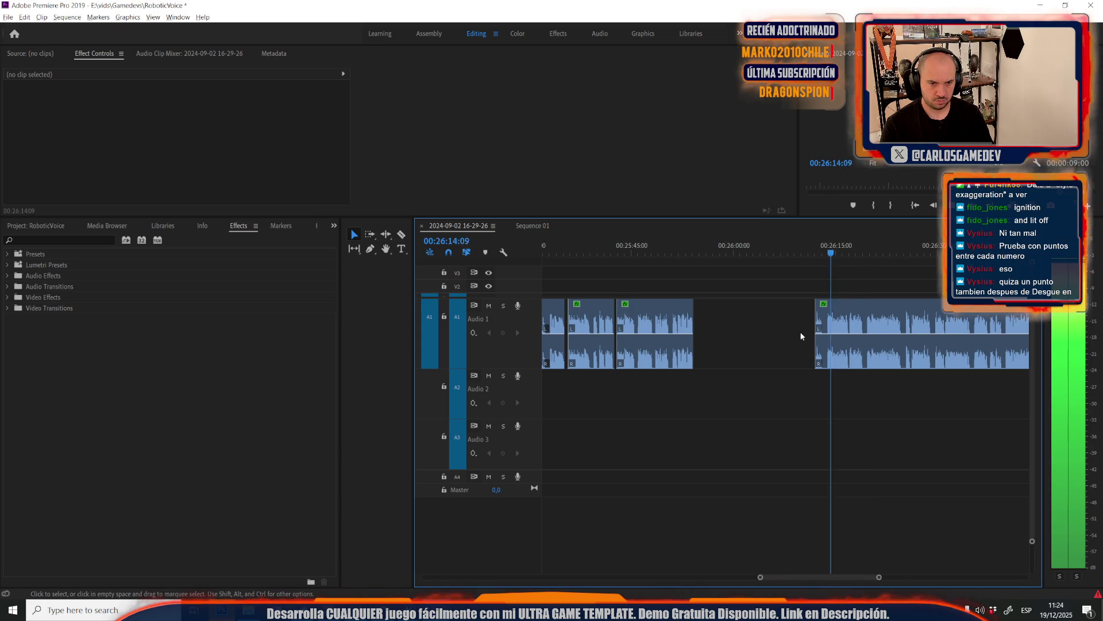
key(equal)
key(equal)
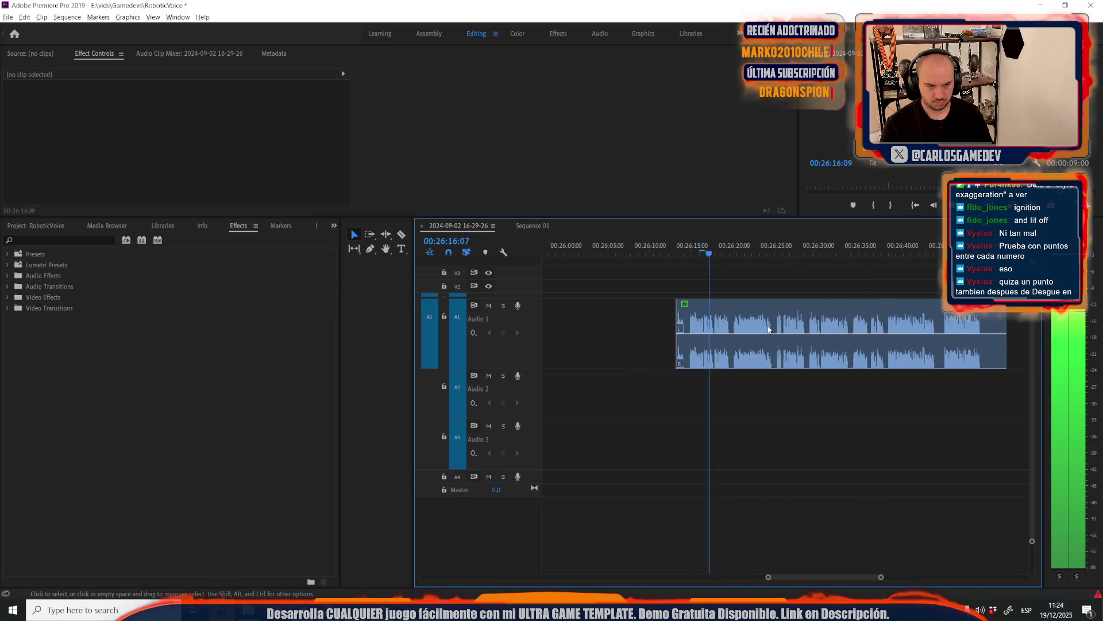
alt+scroll(722, 326, up, 1)
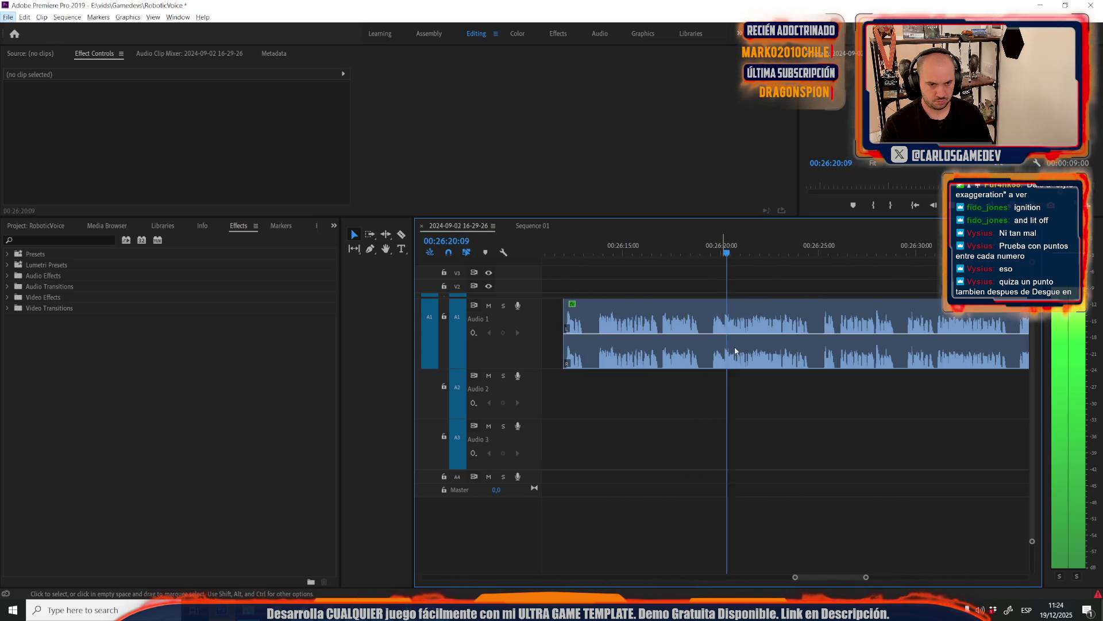
Remove another short silence from the voice clip between two new cuts
key(c)
click(710, 332)
key(c)
click(710, 332)
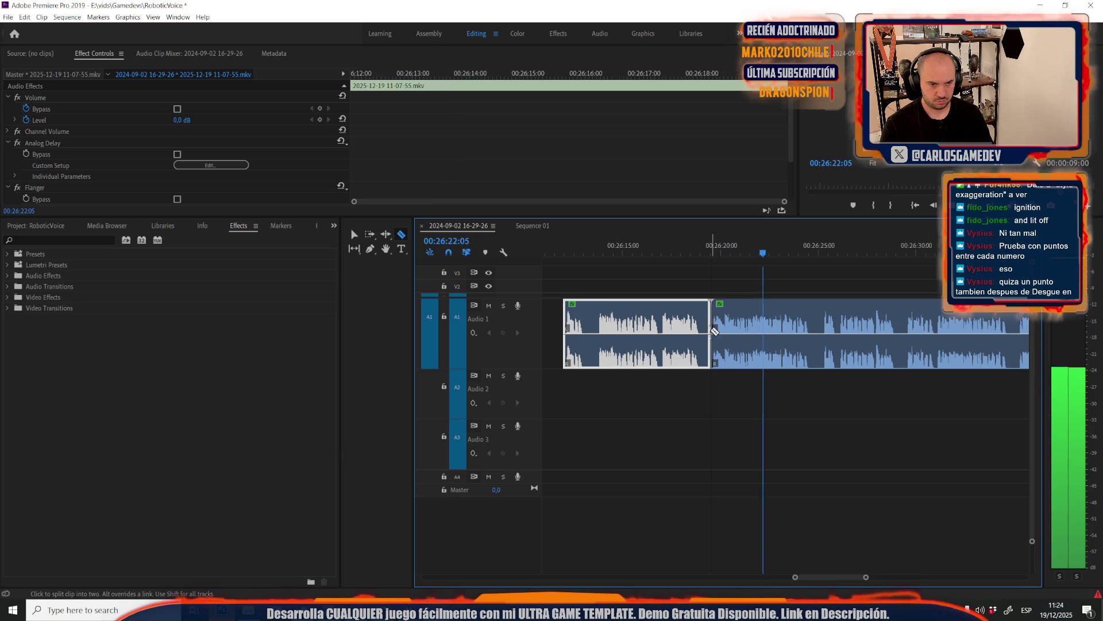
click(703, 332)
key(v)
click(706, 332)
key(Delete)
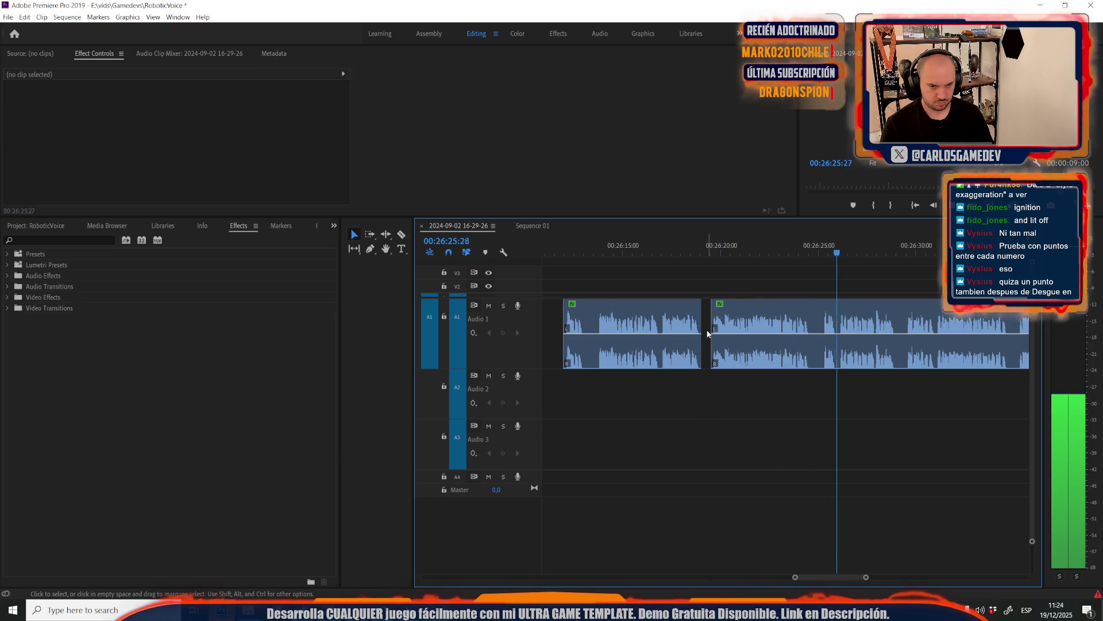
Split the voice clip near 00:26:40 and delete the small unwanted piece between cuts
key(c)
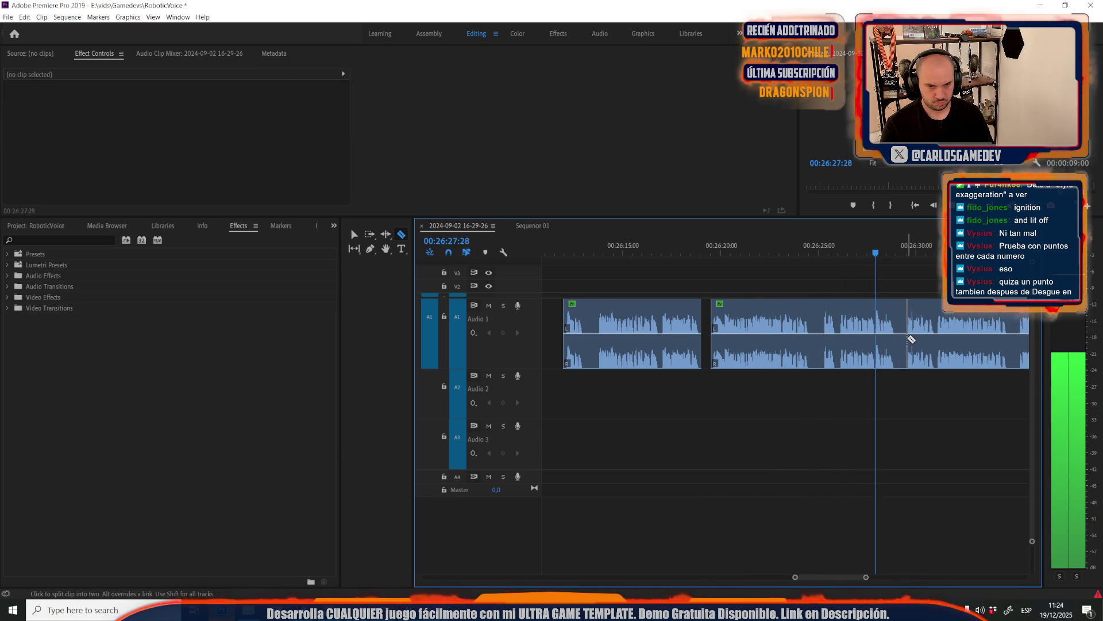
click(908, 339)
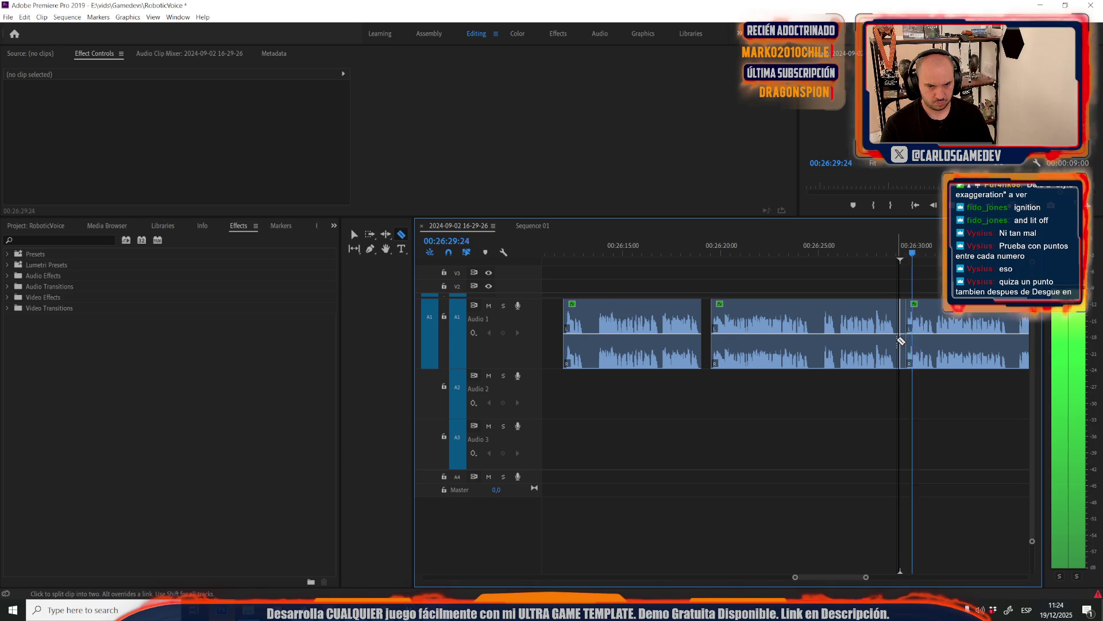
key(v)
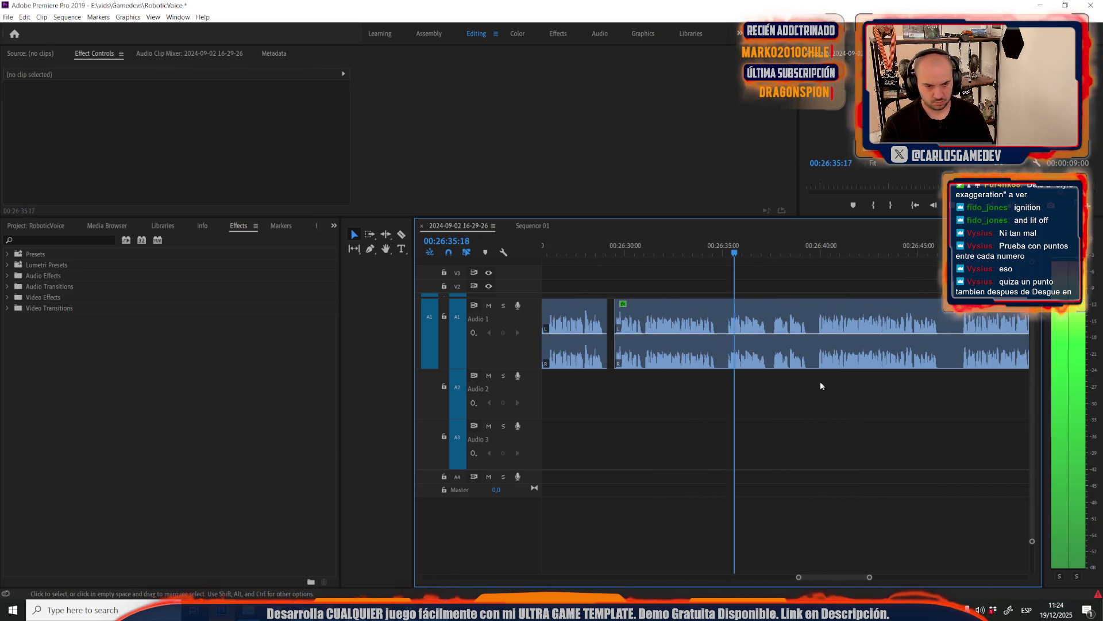
key(c)
click(815, 342)
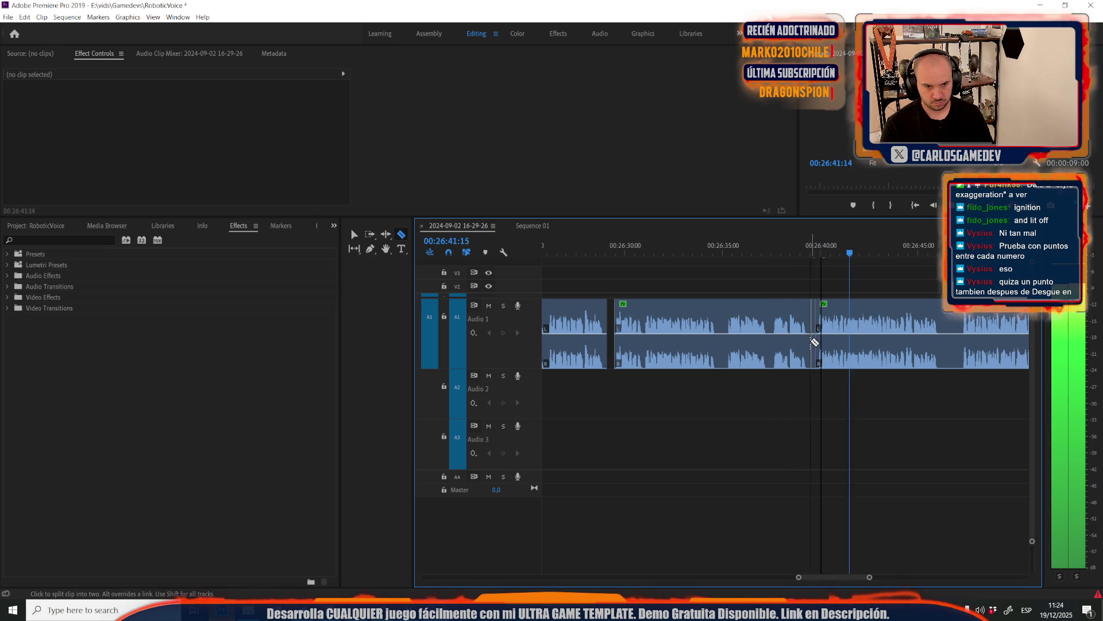
key(v)
click(812, 329)
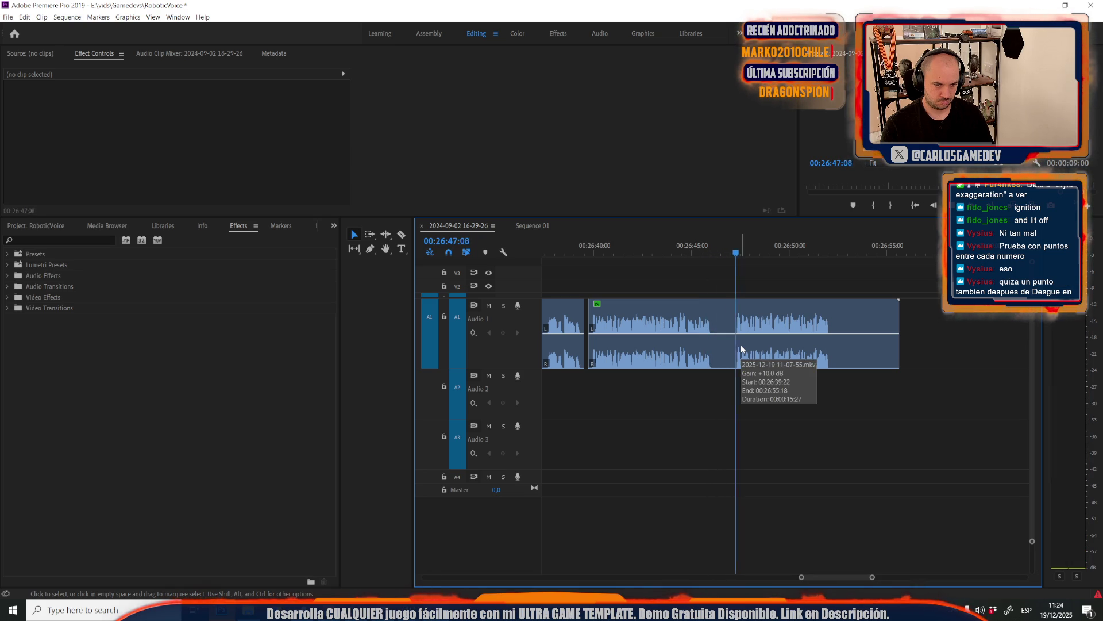
key(ctrl+k)
click(725, 339)
key(Delete)
Cut off and delete the unwanted trailing end of the voice clip
key(c)
click(836, 333)
key(v)
click(866, 341)
key(Delete)
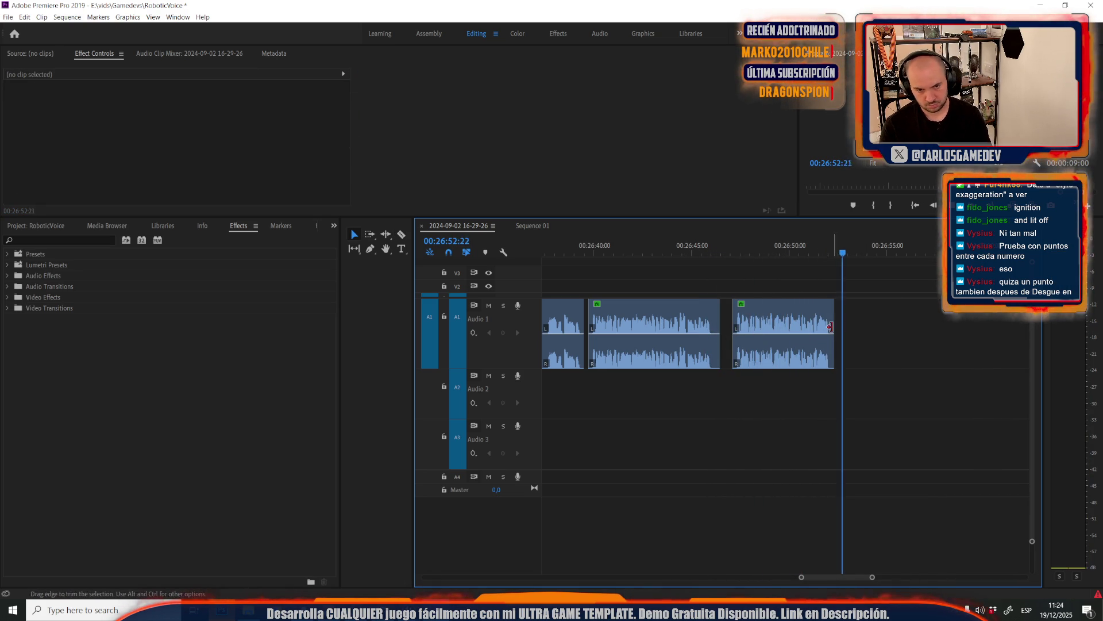
Jump to the next clip and play it back to review it
click(802, 339)
key(minus)
key(minus)
key(equal)
key(Down)
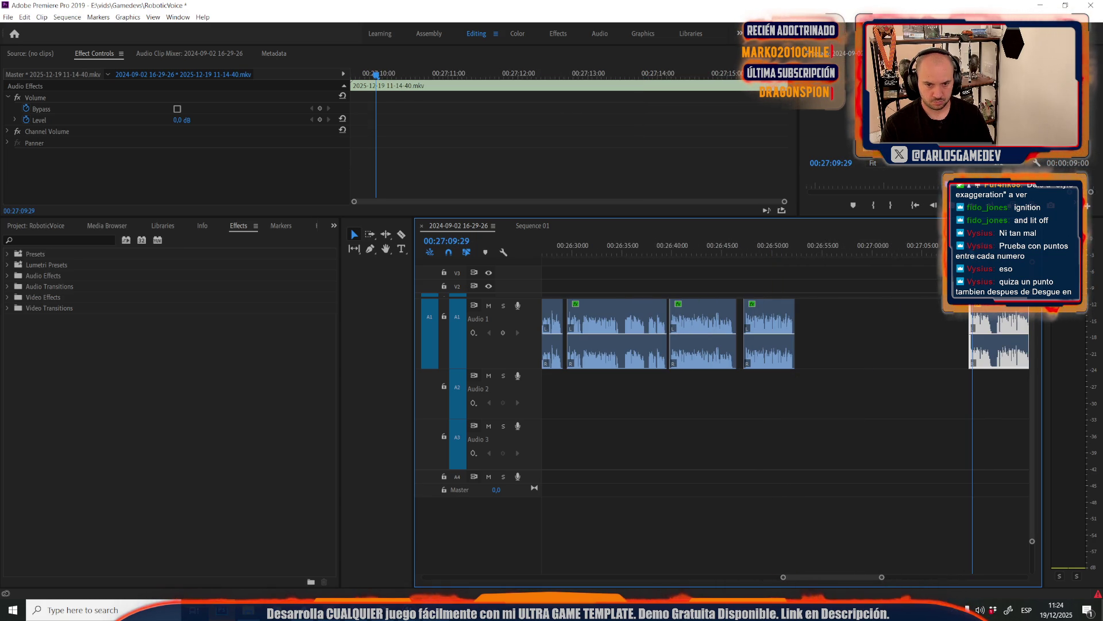
key(space)
key(space)
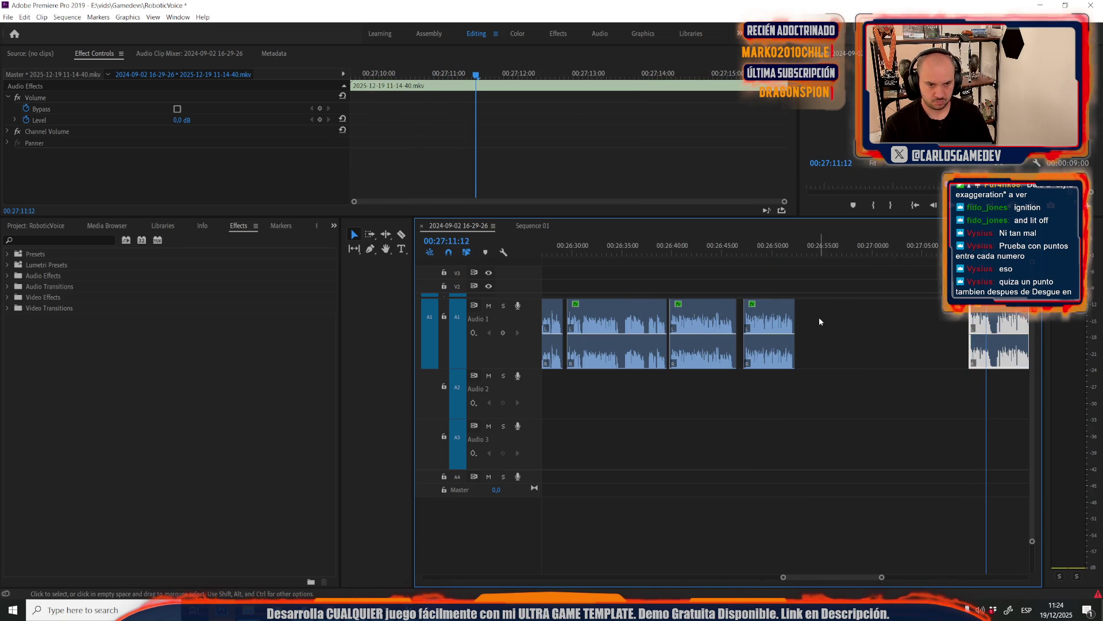
click(766, 328)
scroll(787, 319, down, 5)
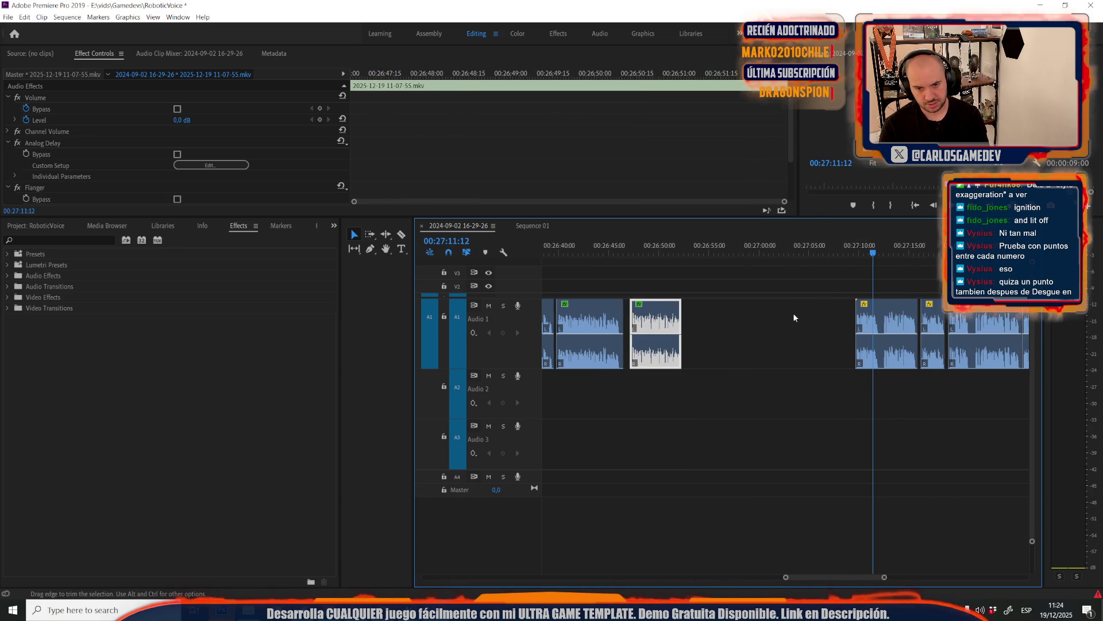
scroll(767, 354, up, 5)
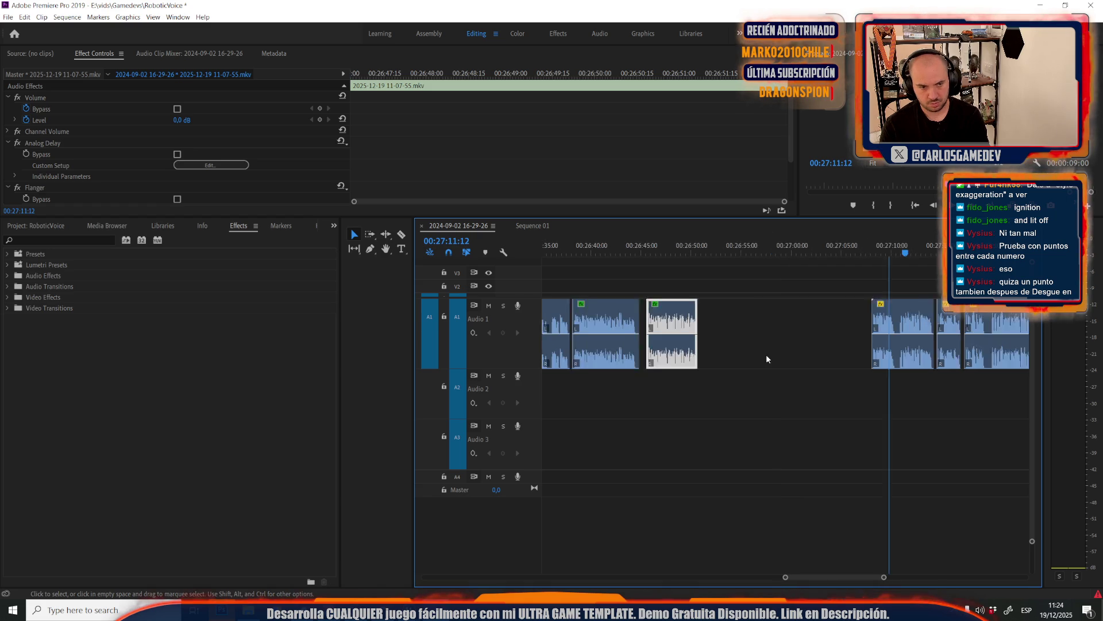
click(759, 335)
Check the Spanish line in cell C646 of the Coop_Moon_Localization spreadsheet
key(alt+Tab)
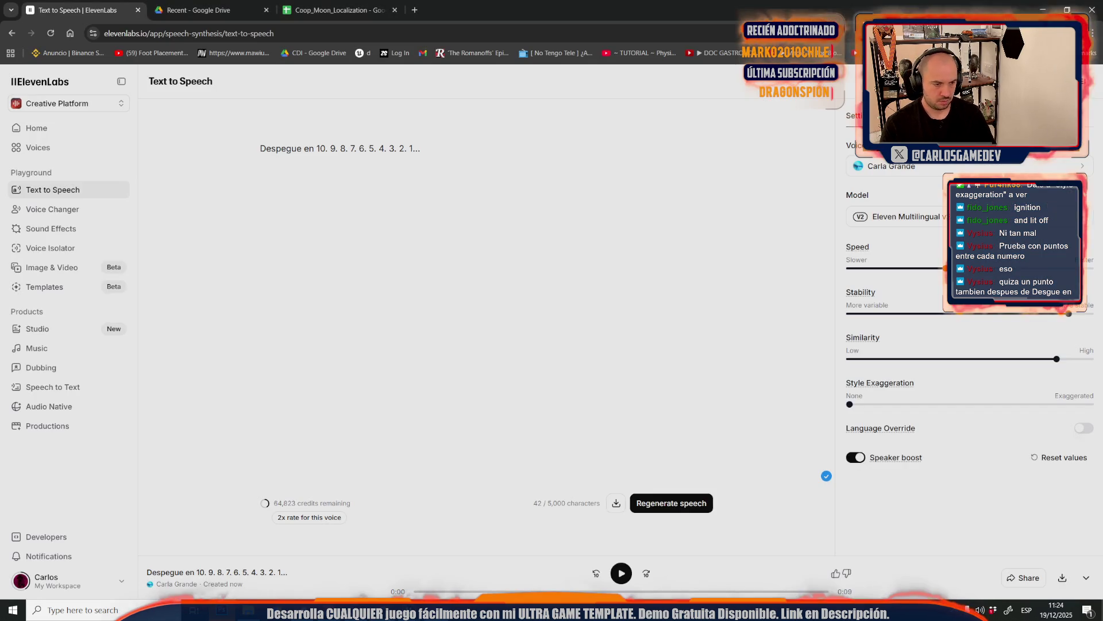
click(336, 10)
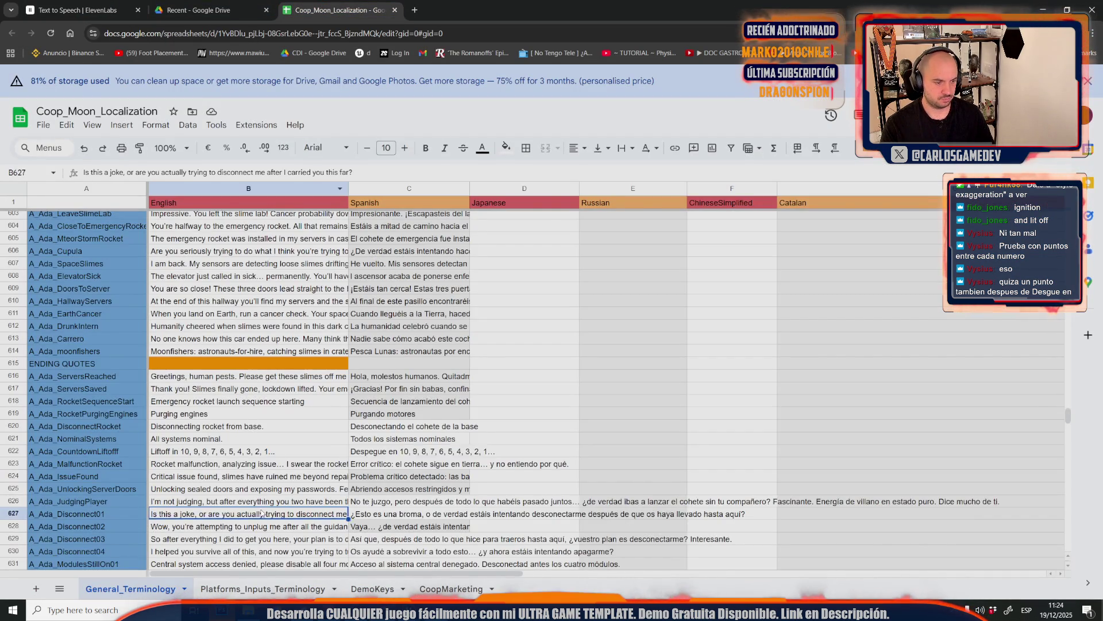
click(405, 378)
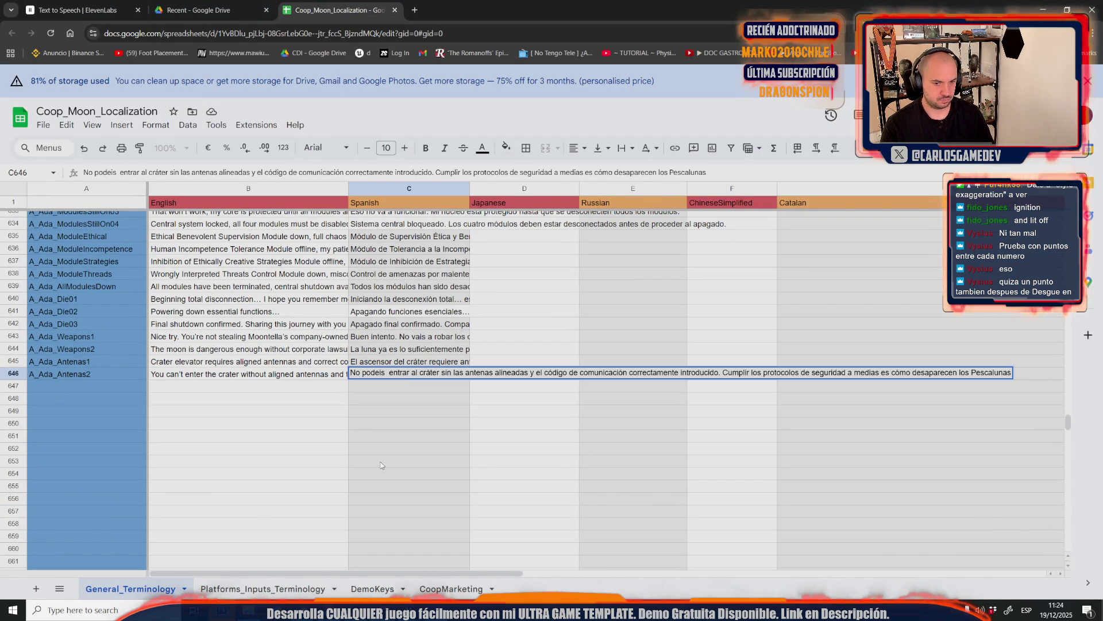
key(alt+Tab)
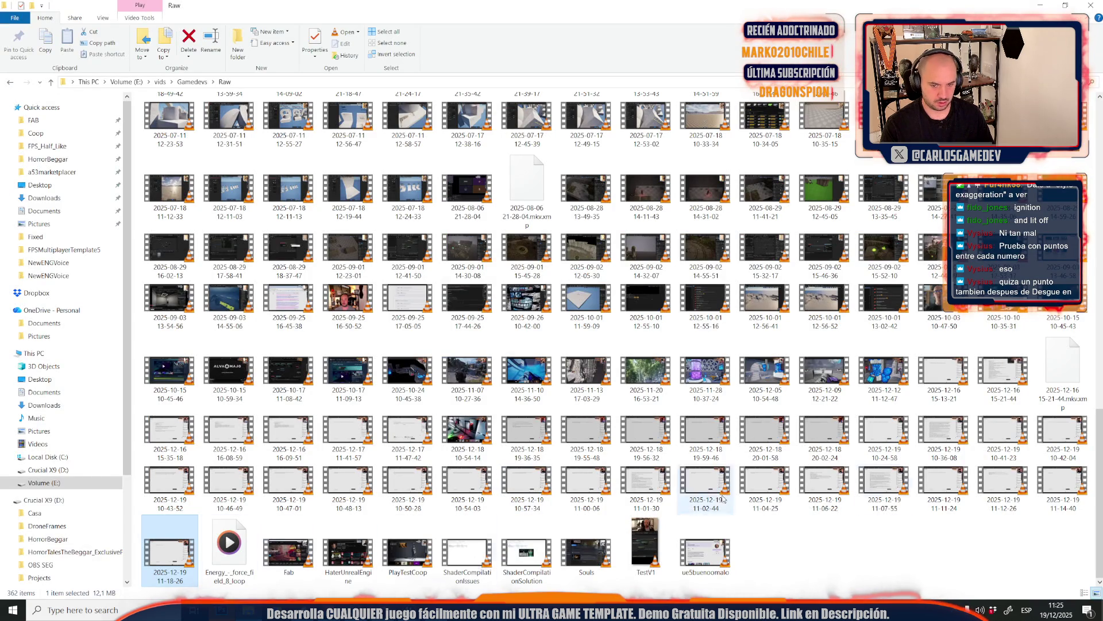
click(1062, 486)
key(alt+Tab)
mouse_move(1063, 486)
mouse_down()
mouse_move(731, 362)
mouse_move(672, 488)
mouse_move(632, 443)
mouse_up()
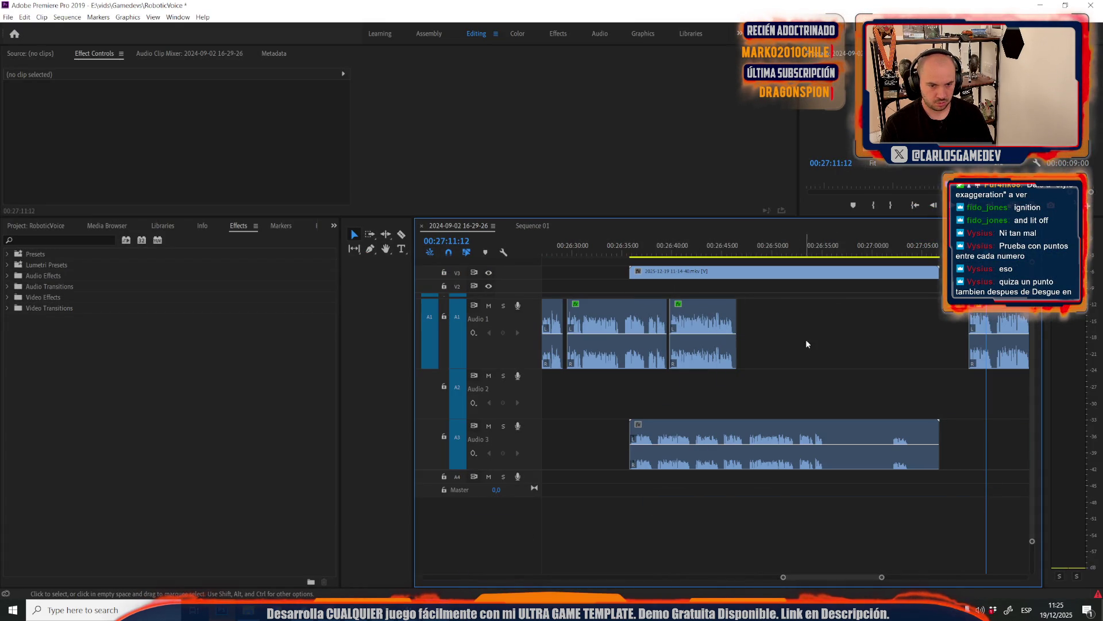
Preview the 11-14-40 clip, then try the 11-12-26 recording and delete it
click(767, 251)
key(space)
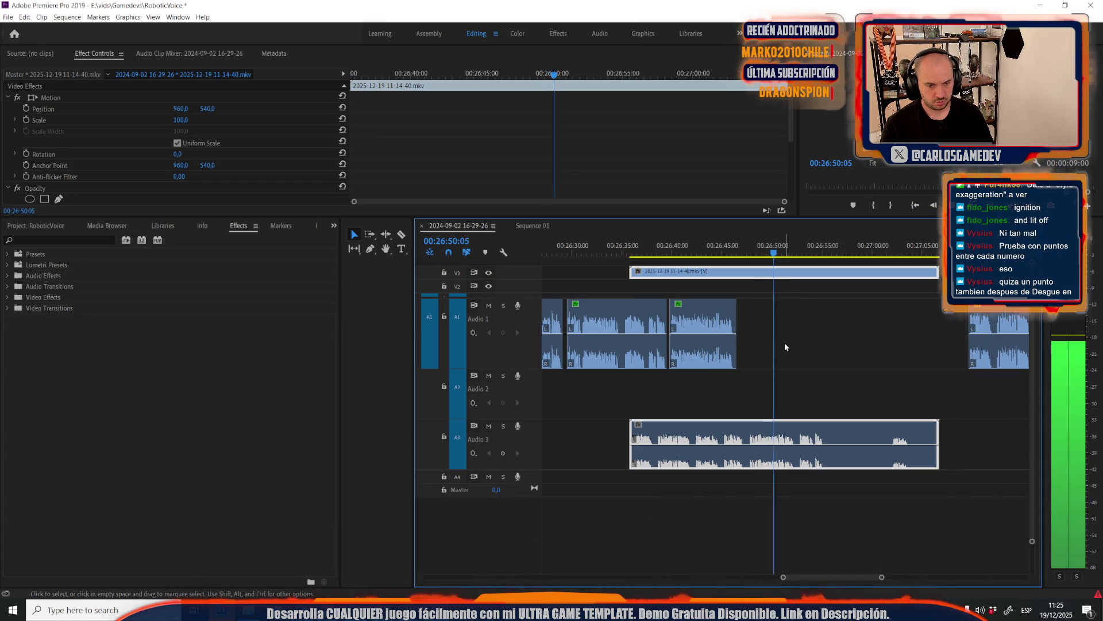
key(space)
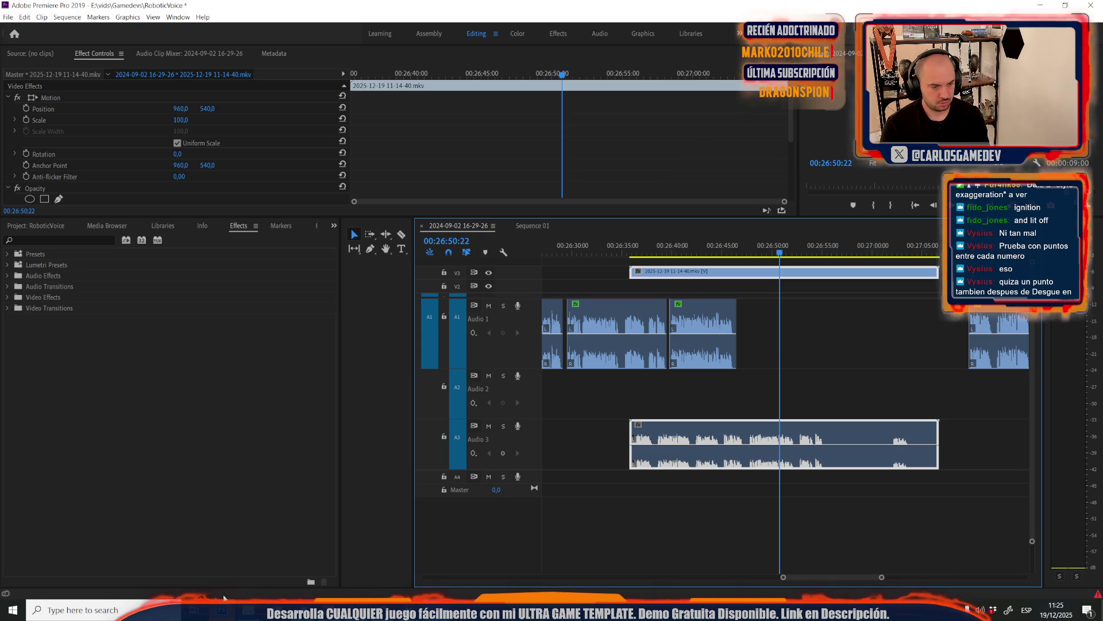
click(221, 611)
right_click(221, 611)
mouse_move(1002, 488)
mouse_down()
mouse_move(815, 576)
mouse_move(222, 574)
mouse_move(248, 609)
mouse_move(813, 440)
mouse_up()
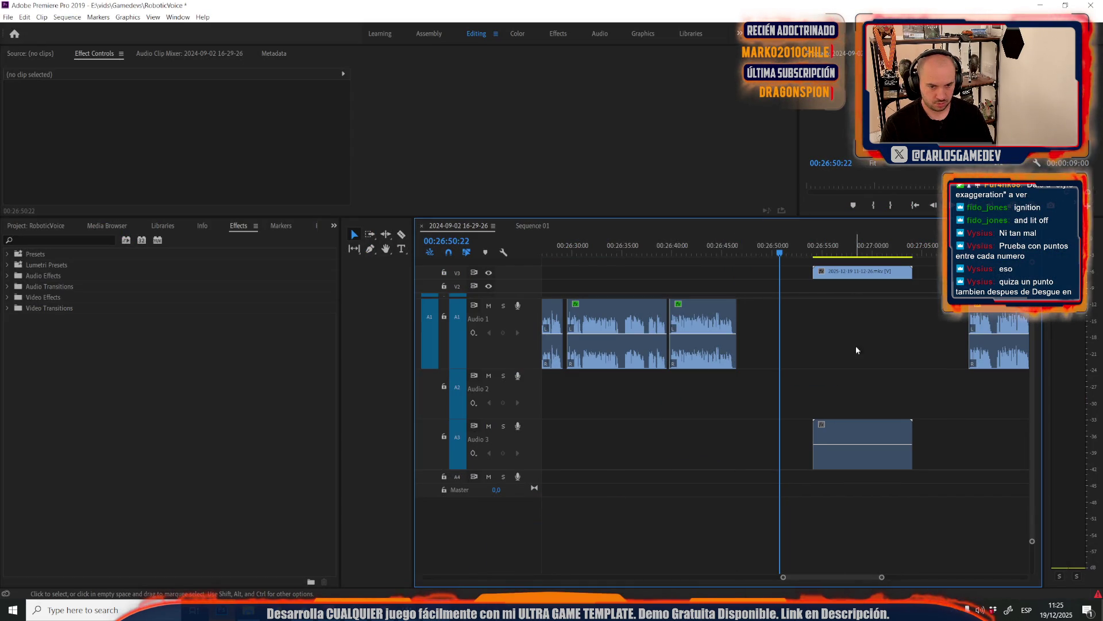
click(876, 254)
key(space)
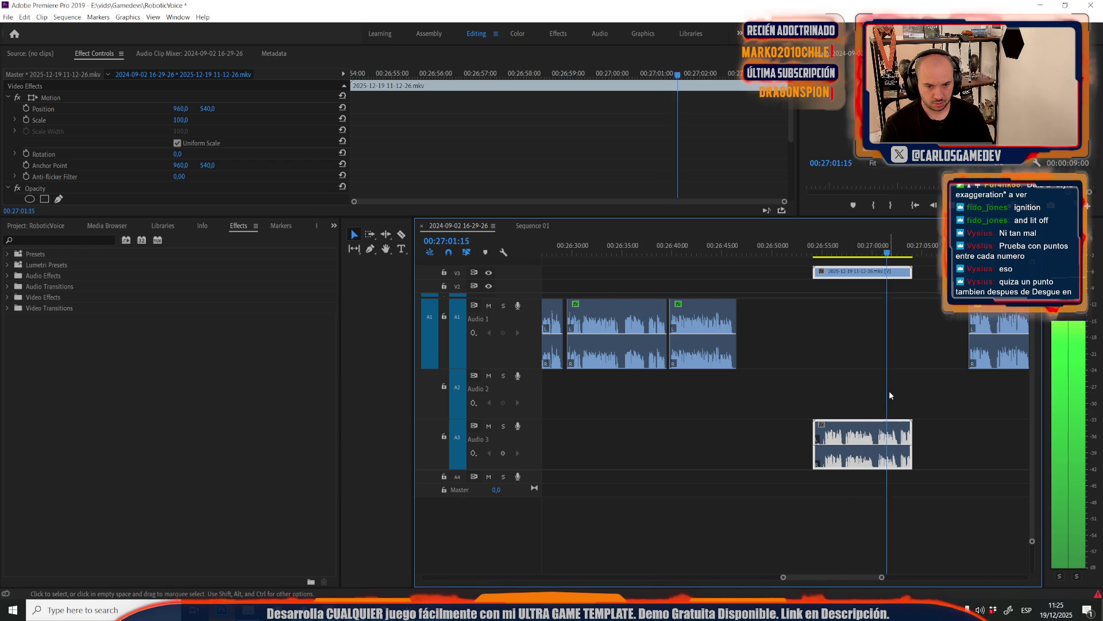
key(Delete)
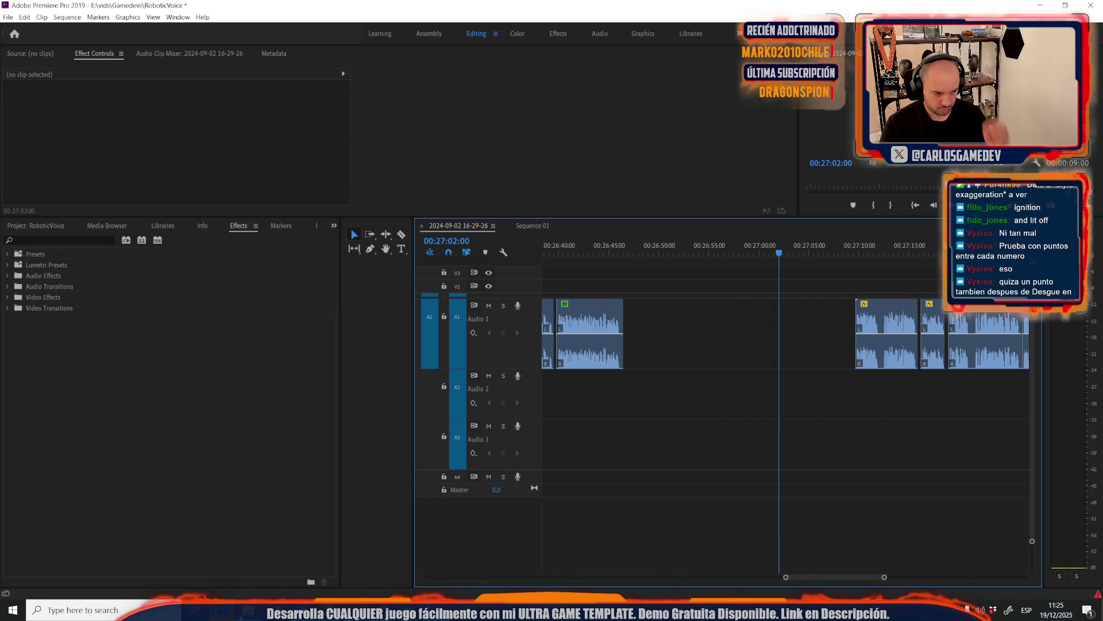
Try another recording on V2/A2, undo it, and test a longer one on V3/A3
key(alt+Tab)
click(439, 609)
mouse_move(440, 592)
mouse_down()
mouse_move(672, 373)
mouse_move(681, 379)
mouse_up()
click(735, 243)
key(space)
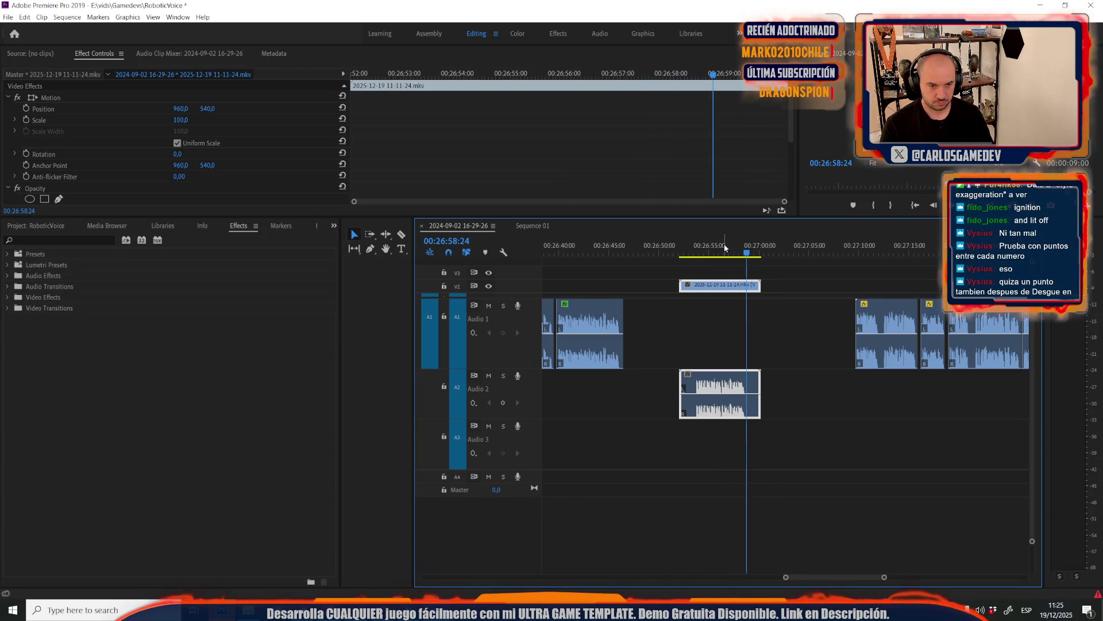
key(ctrl+z)
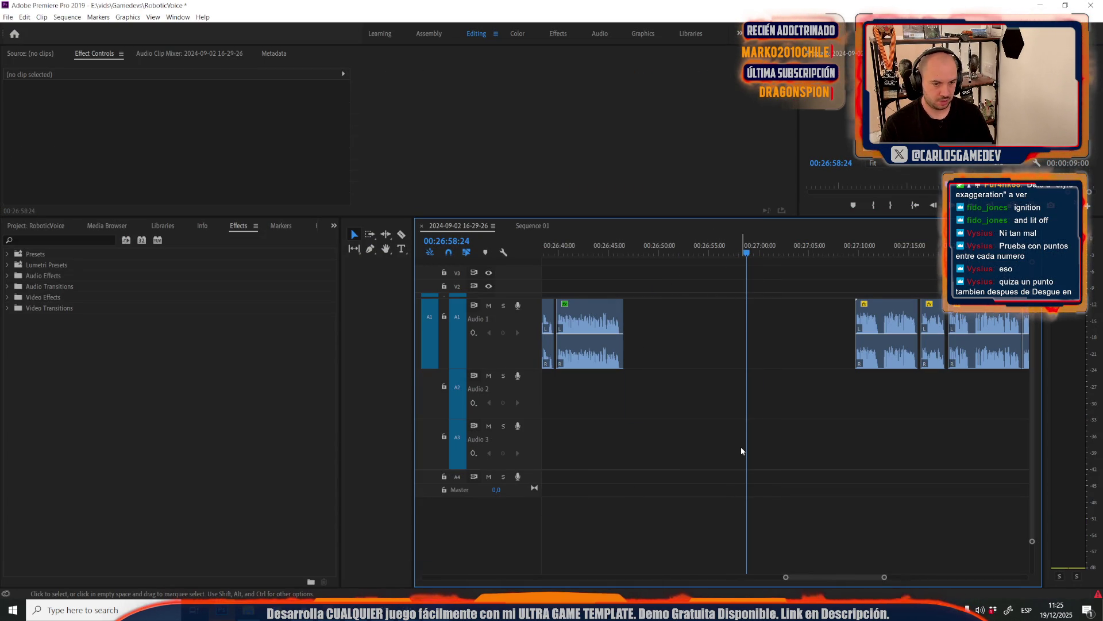
drag(740, 447, 741, 451)
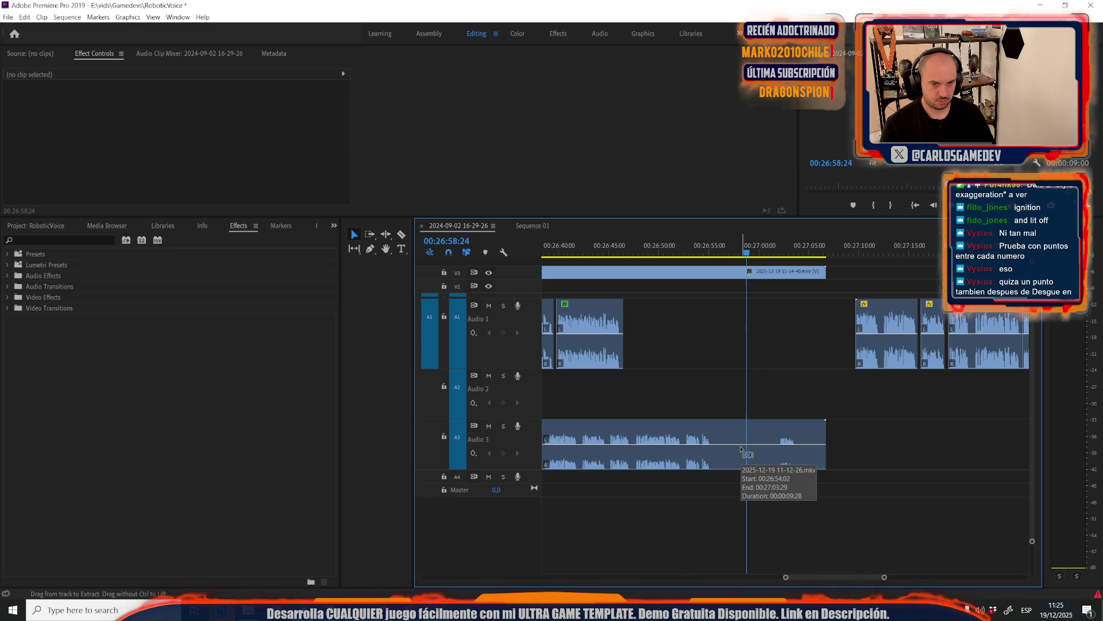
Undo twice to rejoin the Audio 1 voice clip and play it back from 00:26:46
key(Escape)
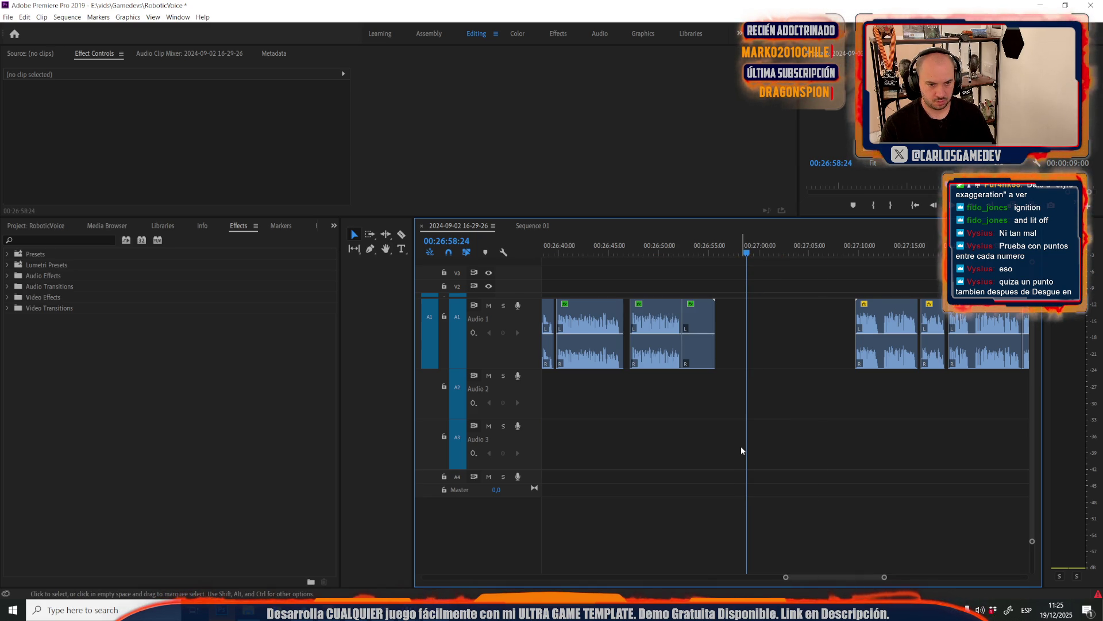
key(ctrl+z)
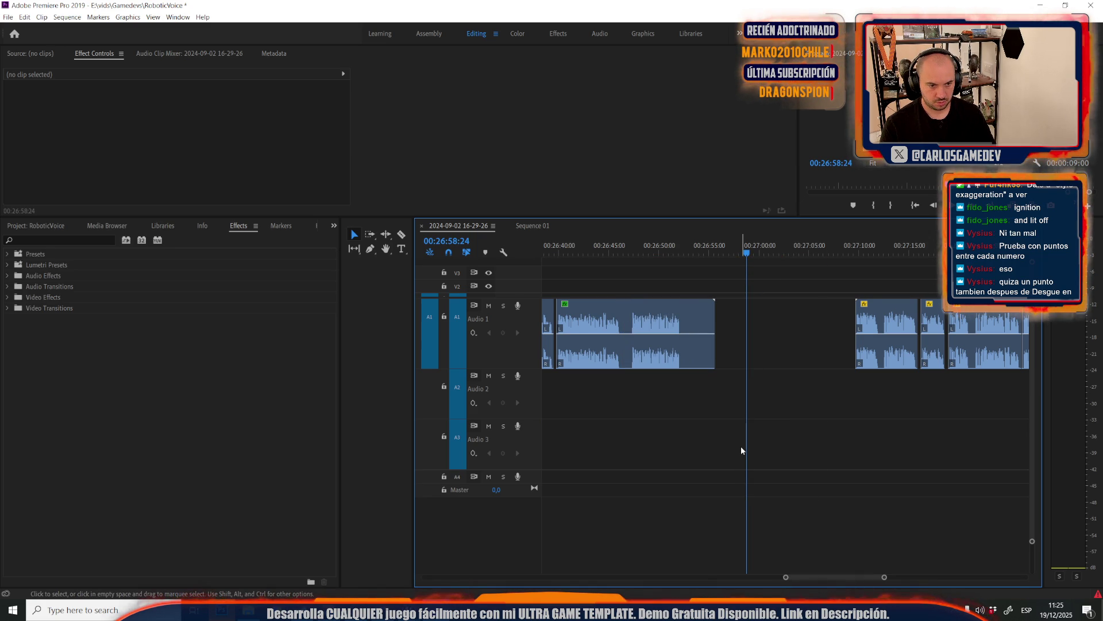
click(629, 245)
key(space)
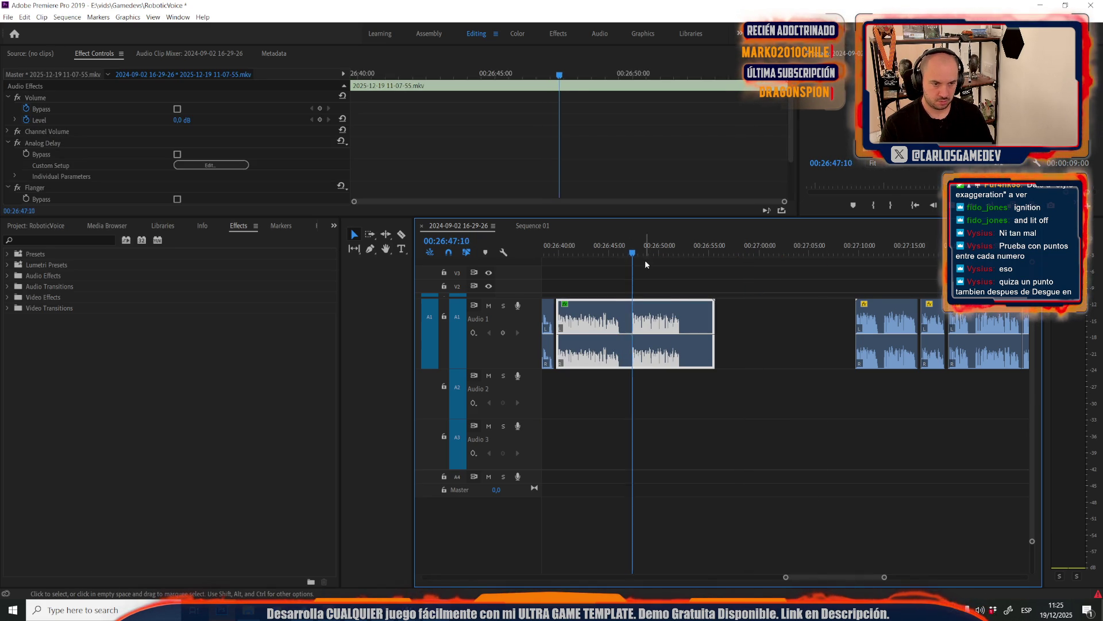
Delete the right Audio 1 piece, paste the 11-11-24 recording, and unlink its audio from video
drag(632, 313, 608, 308)
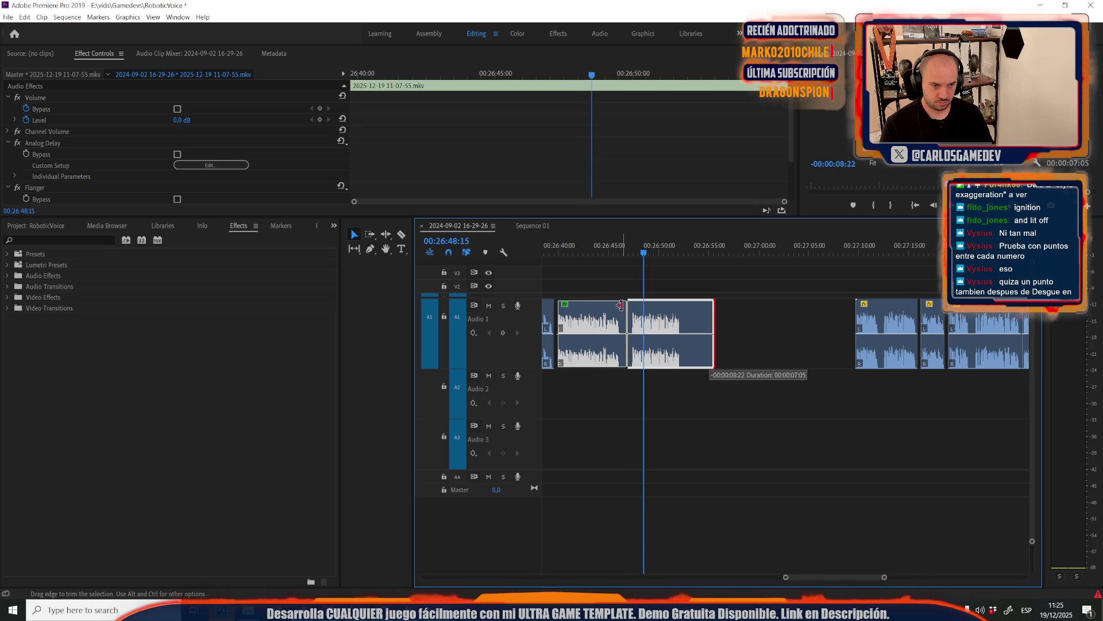
key(Delete)
key(ctrl+v)
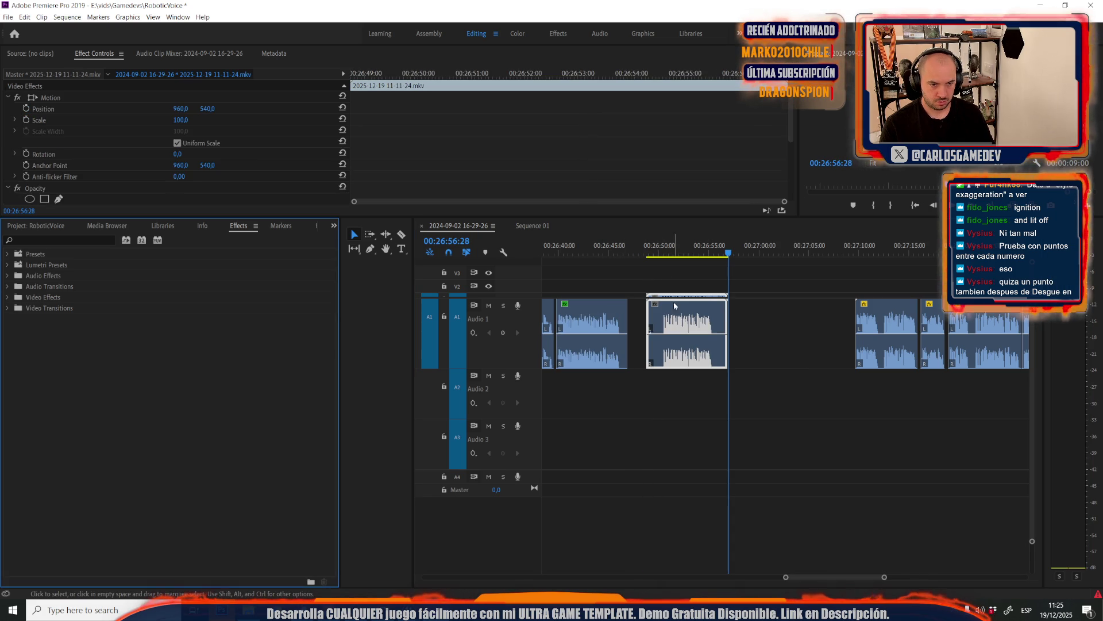
right_click(673, 302)
click(708, 292)
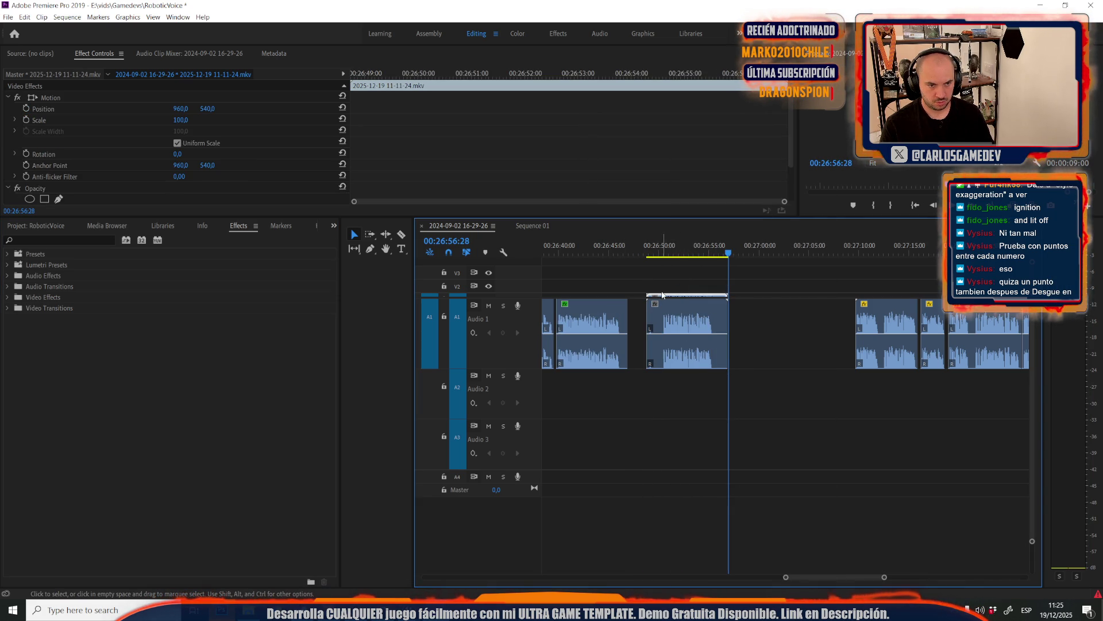
click(657, 296)
click(728, 323)
scroll(727, 323, up, 2)
Copy the effected clip and paste its Analog Delay and Flanger attributes onto the 11-11-24 clip
right_click(696, 323)
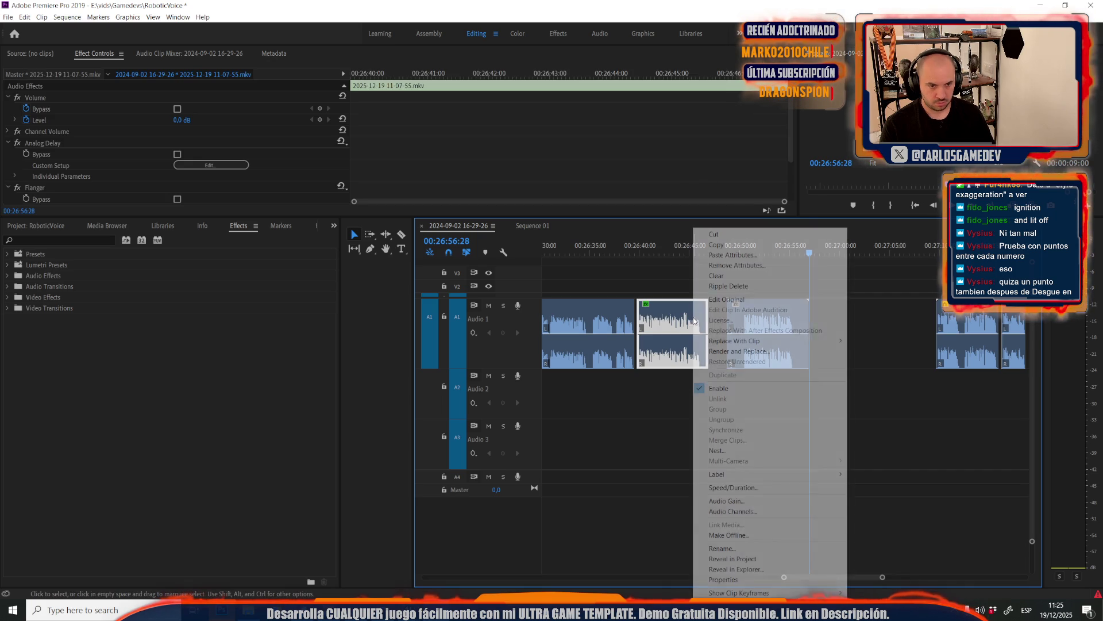
click(723, 246)
click(747, 333)
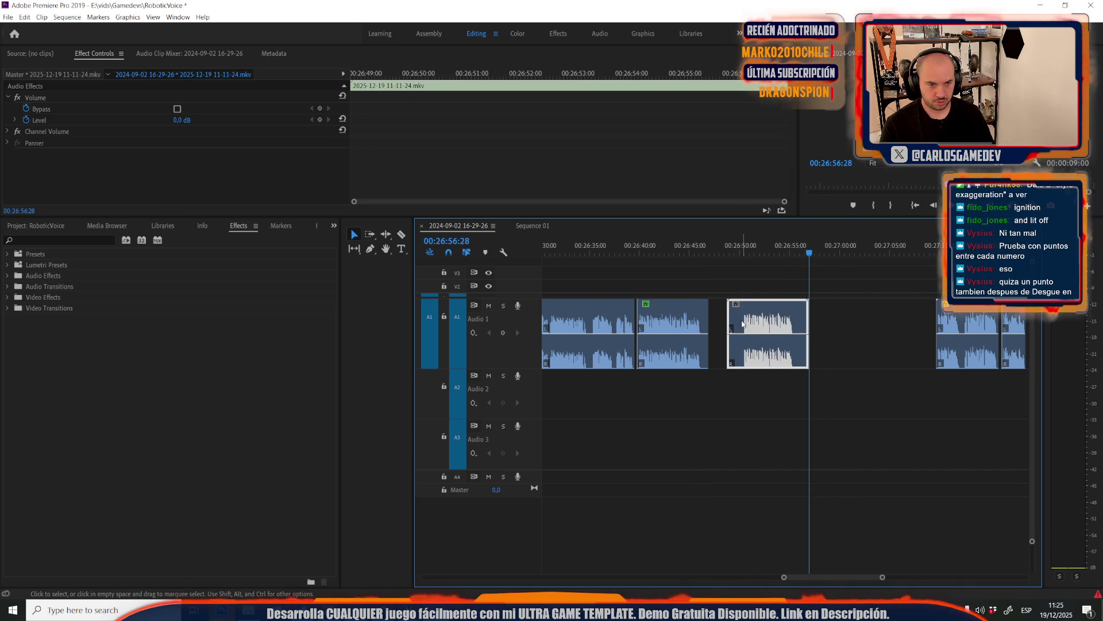
right_click(747, 334)
click(796, 260)
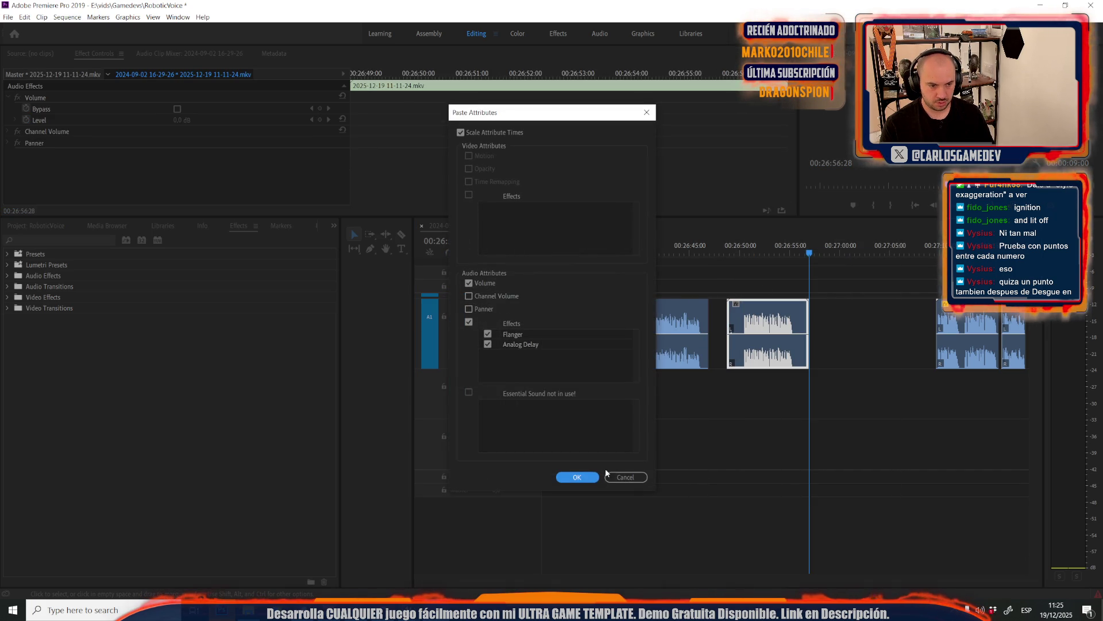
click(592, 477)
Trim and butt the 11-07-55 and 11-11-24 clips together, ending 11-11-24 at 00:26:55:16
scroll(680, 360, up, 2)
mouse_move(791, 323)
mouse_down()
mouse_move(840, 350)
mouse_move(832, 362)
mouse_up()
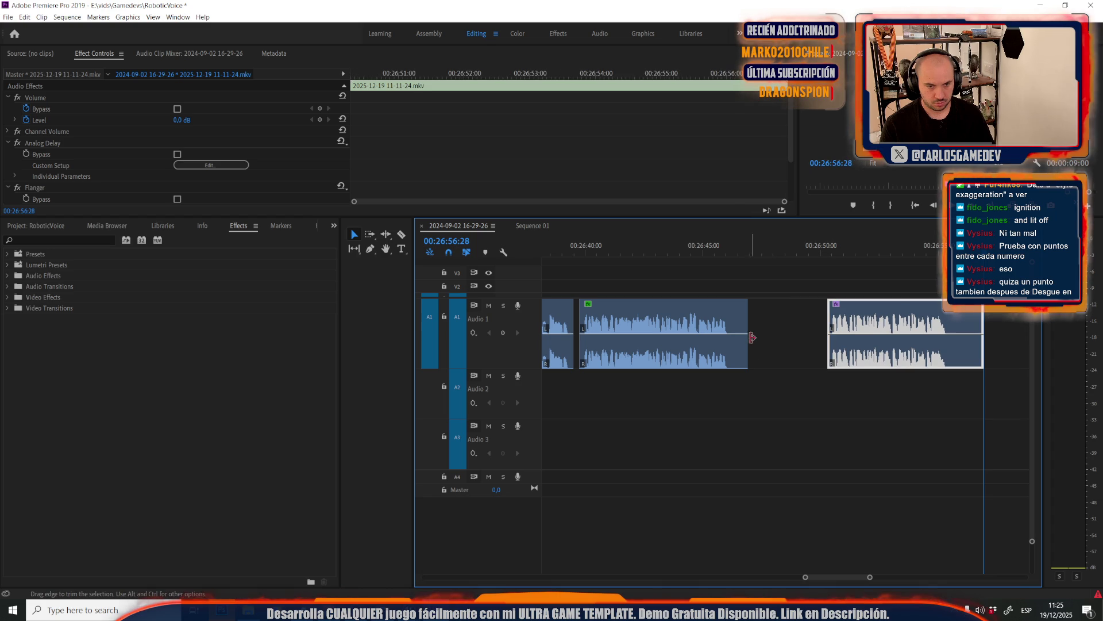
mouse_move(742, 319)
mouse_down()
mouse_move(728, 320)
mouse_move(813, 328)
mouse_move(788, 330)
mouse_up()
click(732, 241)
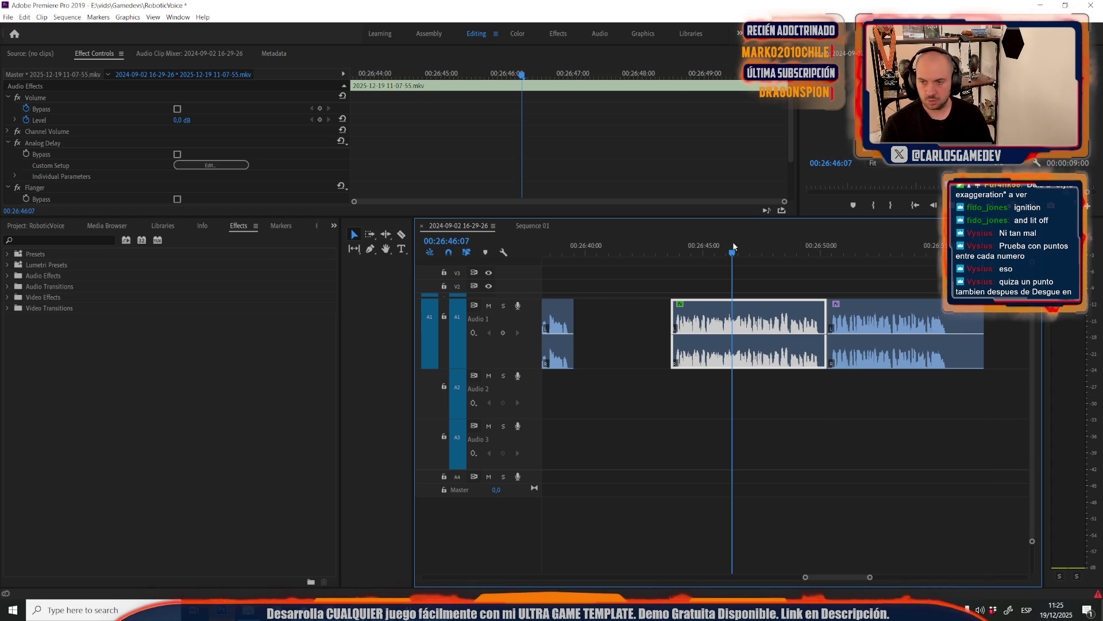
key(space)
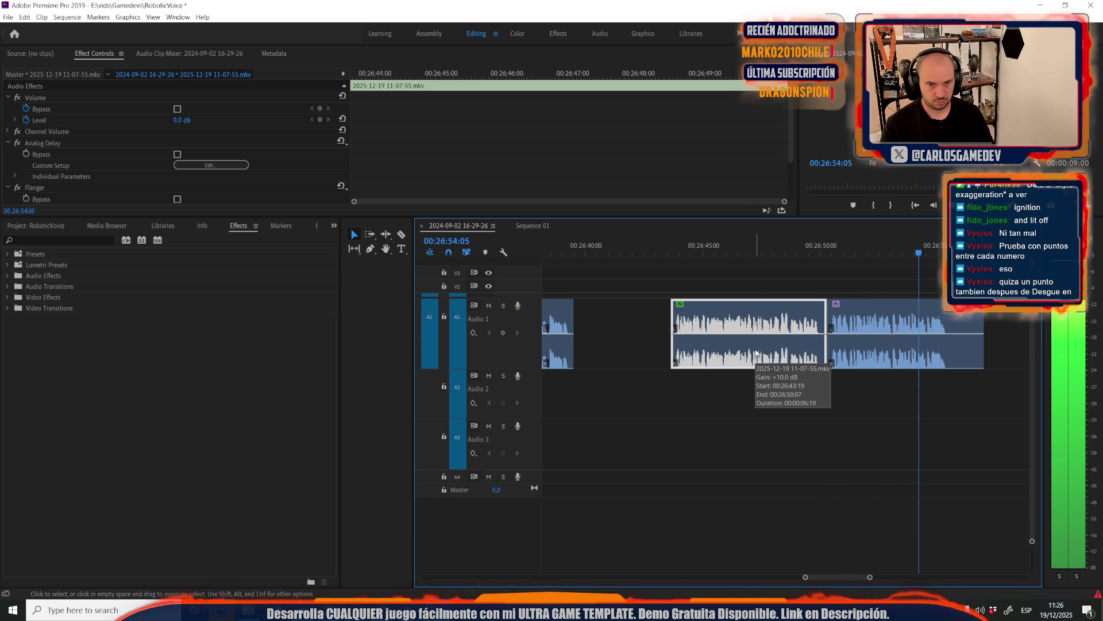
click(874, 352)
drag(982, 333, 951, 332)
click(866, 374)
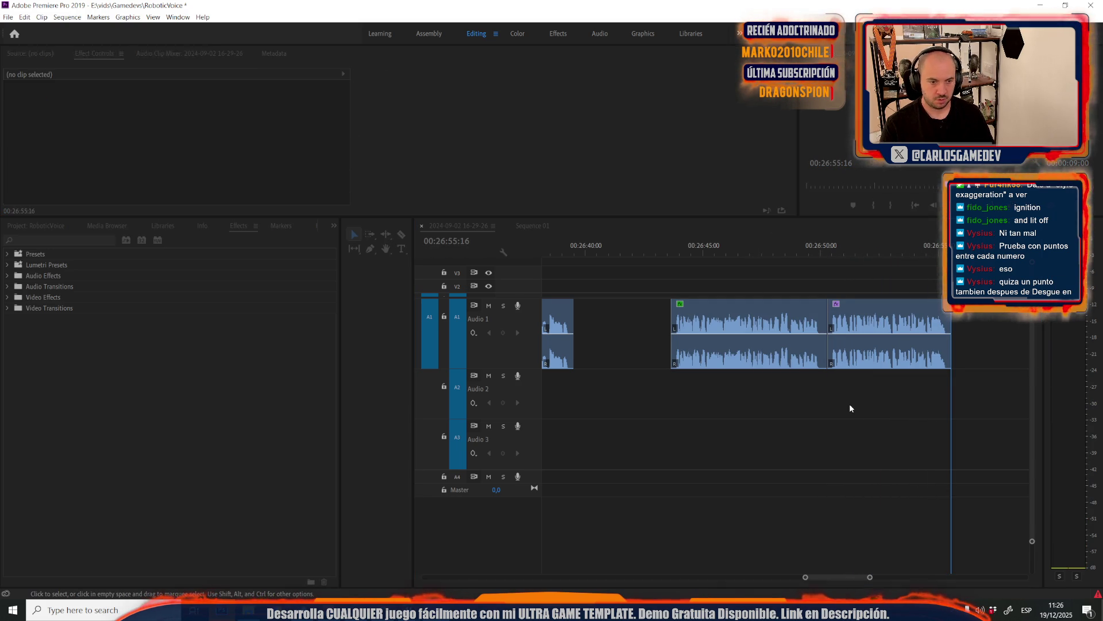
Marquee-select the right-hand clip groups and middle Audio 1 clips, then clear the selection
scroll(674, 447, down, 6)
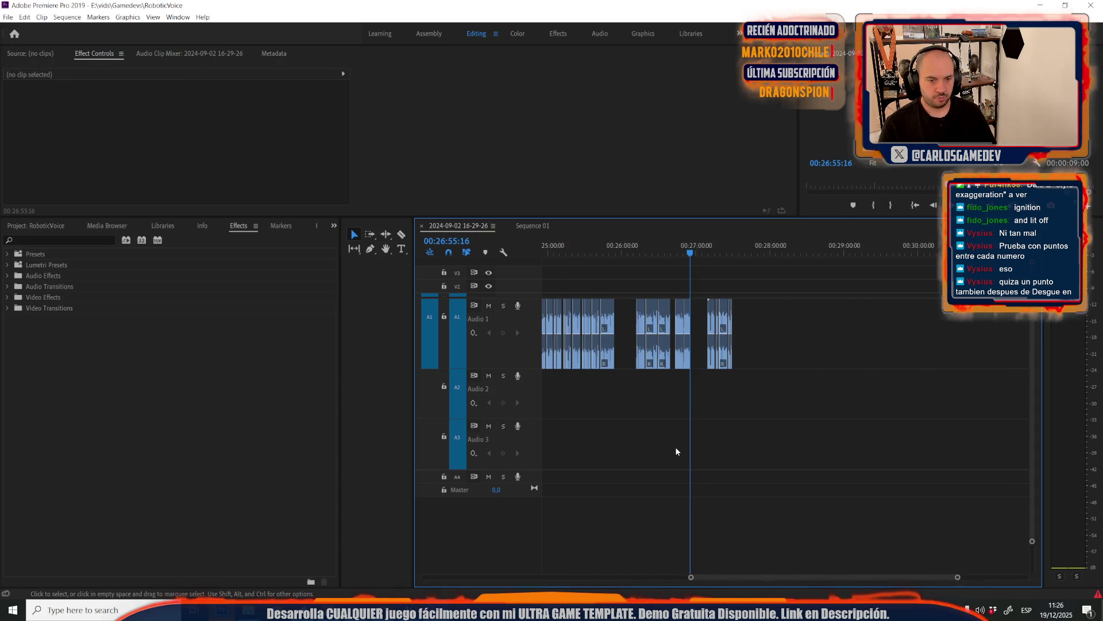
scroll(674, 446, down, 6)
scroll(676, 451, up, 8)
drag(659, 296, 834, 492)
scroll(805, 471, down, 8)
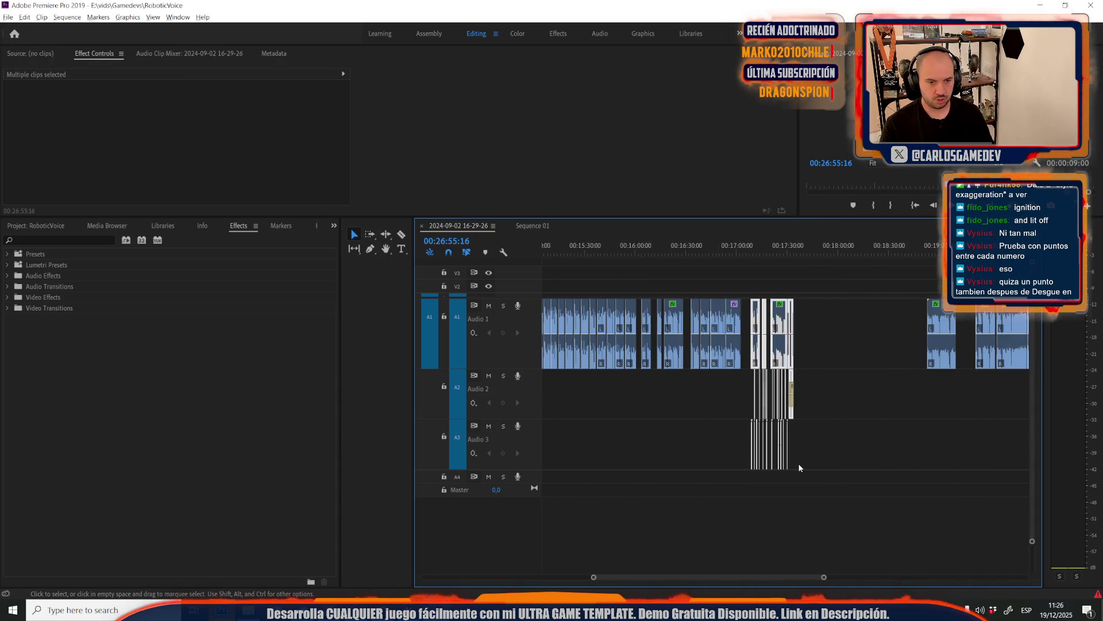
scroll(891, 333, up, 8)
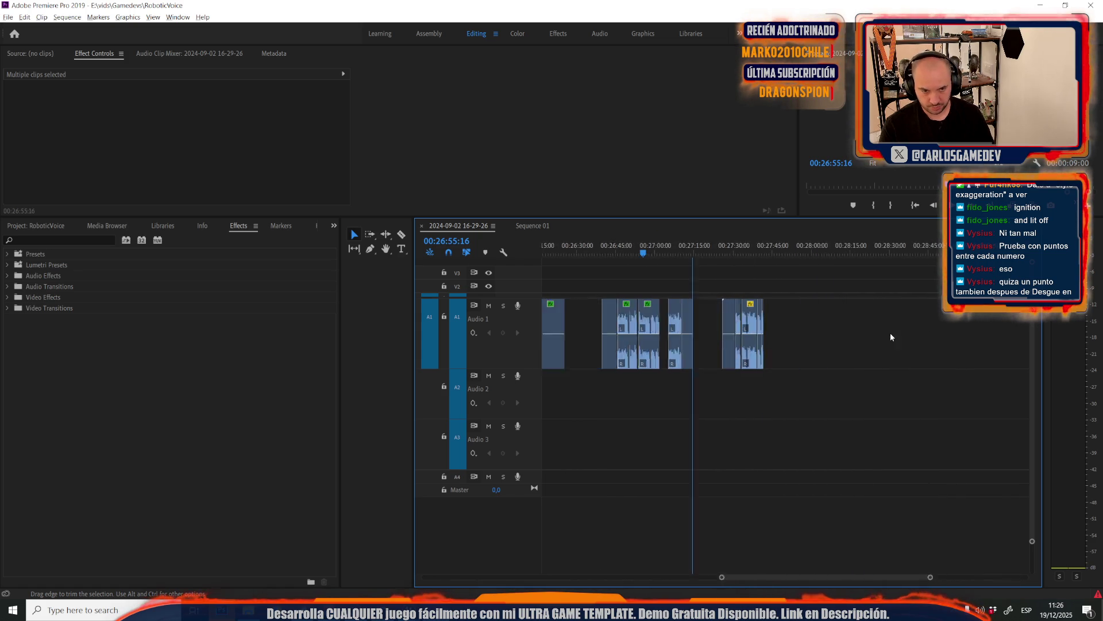
scroll(684, 344, up, 4)
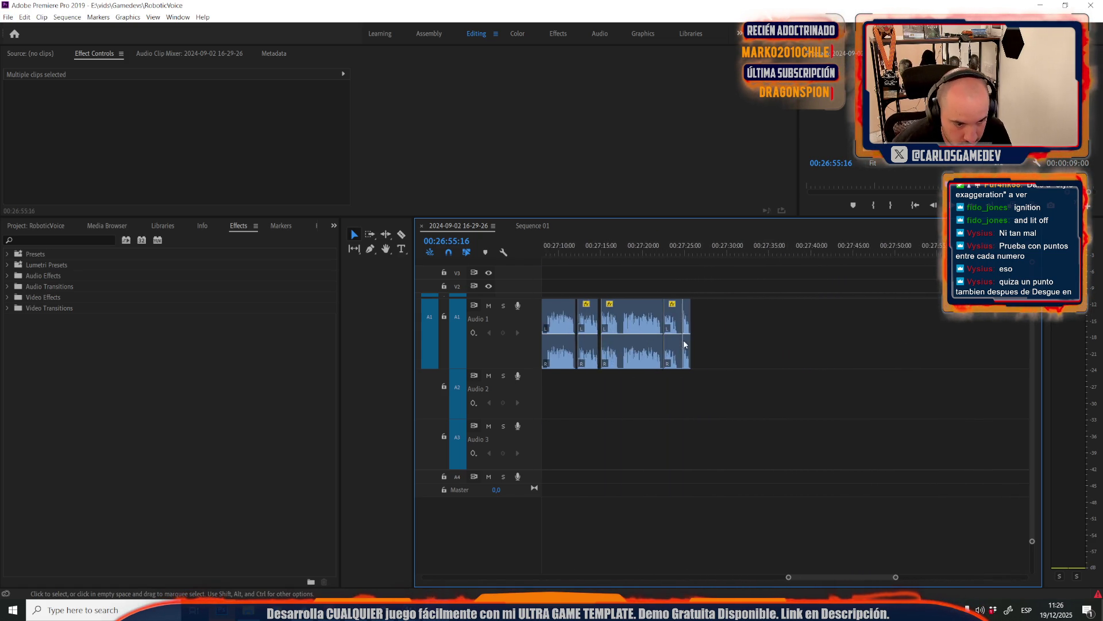
scroll(664, 371, down, 5)
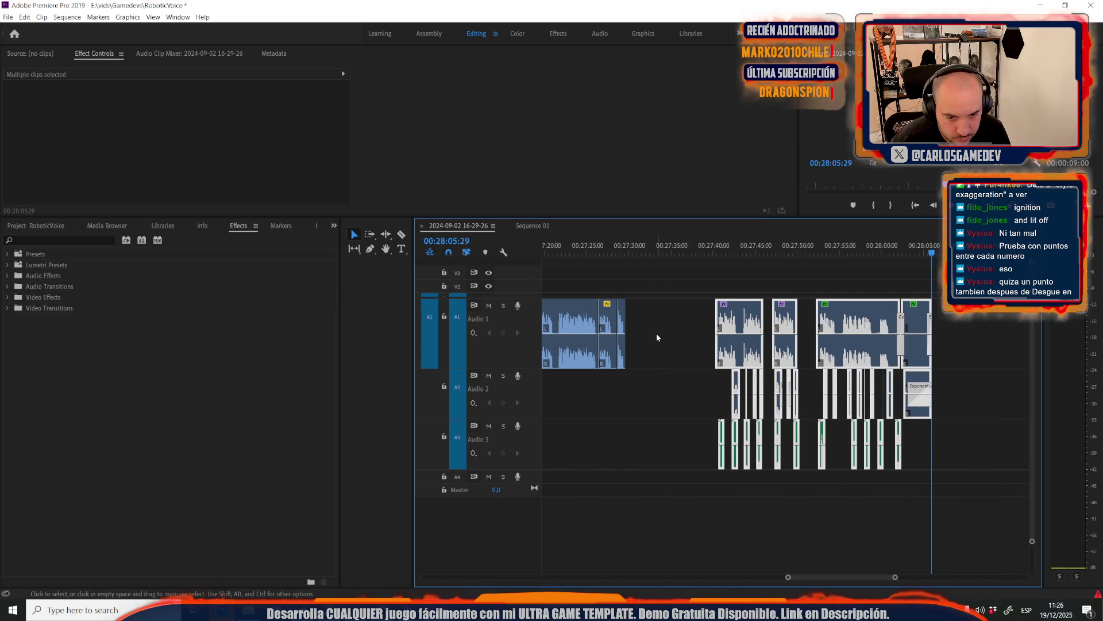
scroll(656, 337, up, 4)
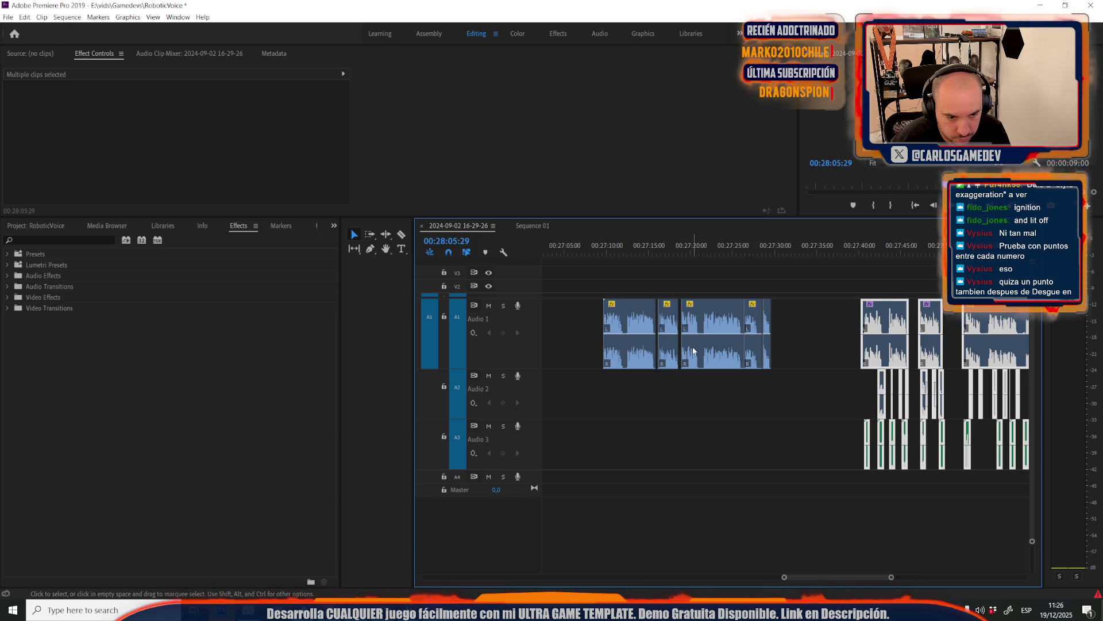
scroll(694, 351, down, 5)
mouse_move(651, 274)
mouse_down()
mouse_move(915, 469)
mouse_move(960, 475)
mouse_up()
scroll(722, 312, up, 5)
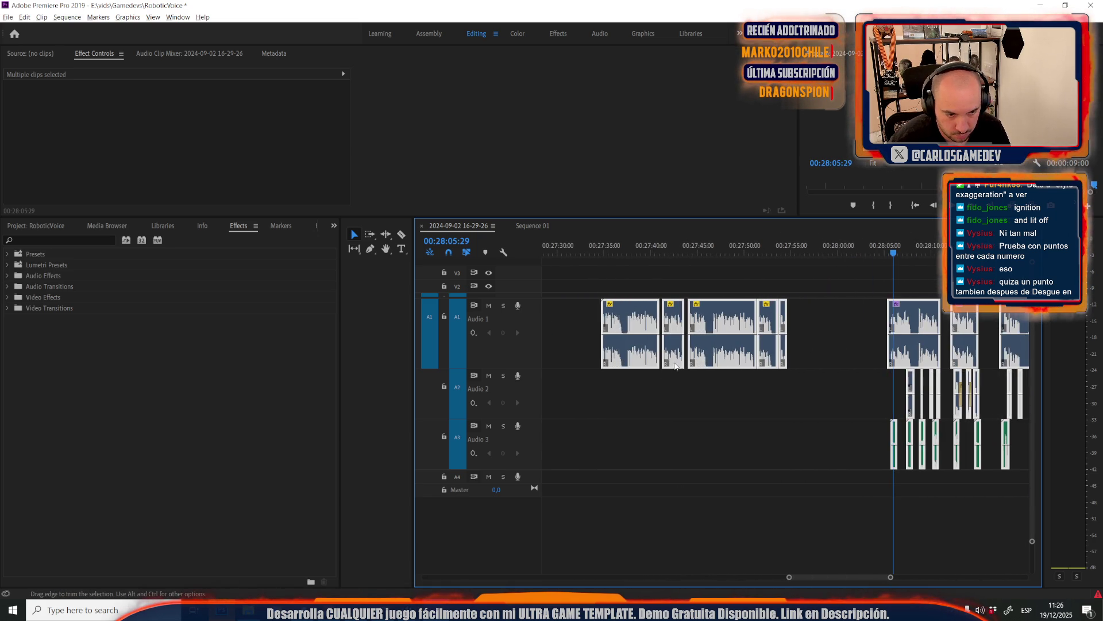
click(659, 387)
scroll(702, 377, up, 2)
Close the gaps between Audio 1 clips and move the Audio 2/3 clips about 39 seconds earlier
drag(766, 301, 708, 302)
drag(810, 320, 780, 320)
drag(718, 333, 690, 336)
scroll(740, 353, down, 5)
mouse_move(864, 369)
mouse_down()
mouse_move(918, 471)
mouse_move(943, 477)
mouse_up()
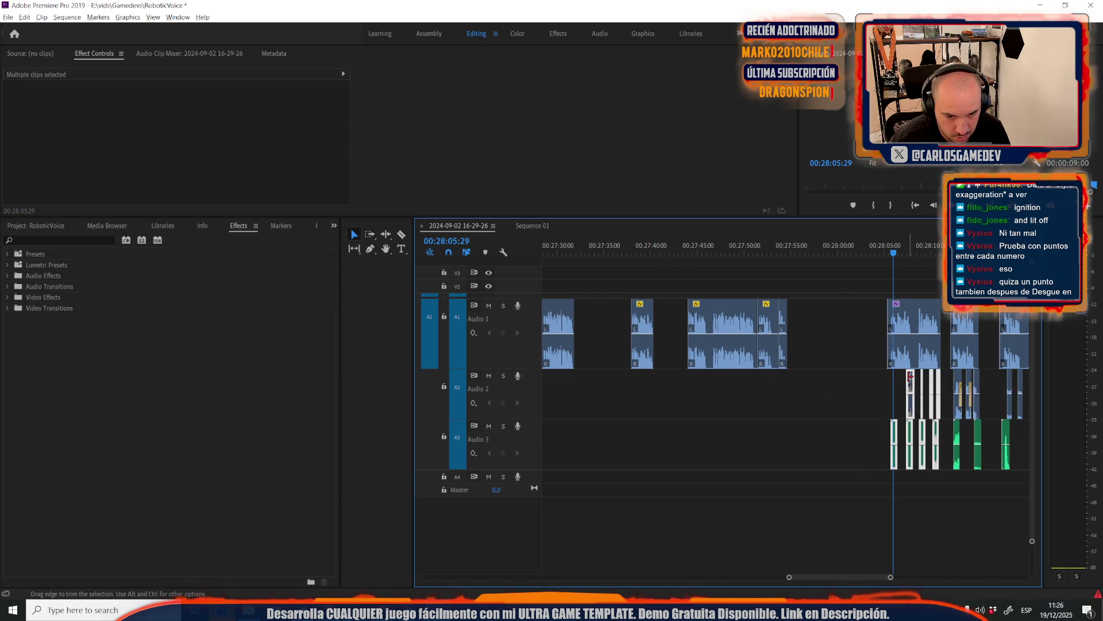
mouse_move(909, 379)
mouse_down()
mouse_move(569, 405)
mouse_move(628, 402)
mouse_up()
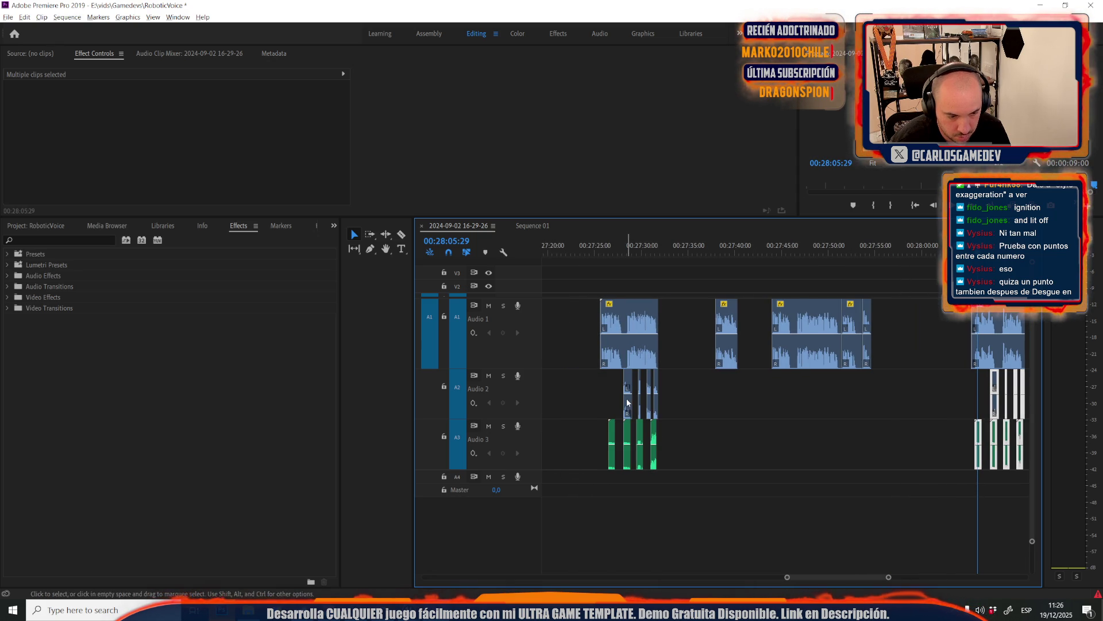
Play the rearranged section from 00:27:24:28 to 00:27:33:05
click(595, 247)
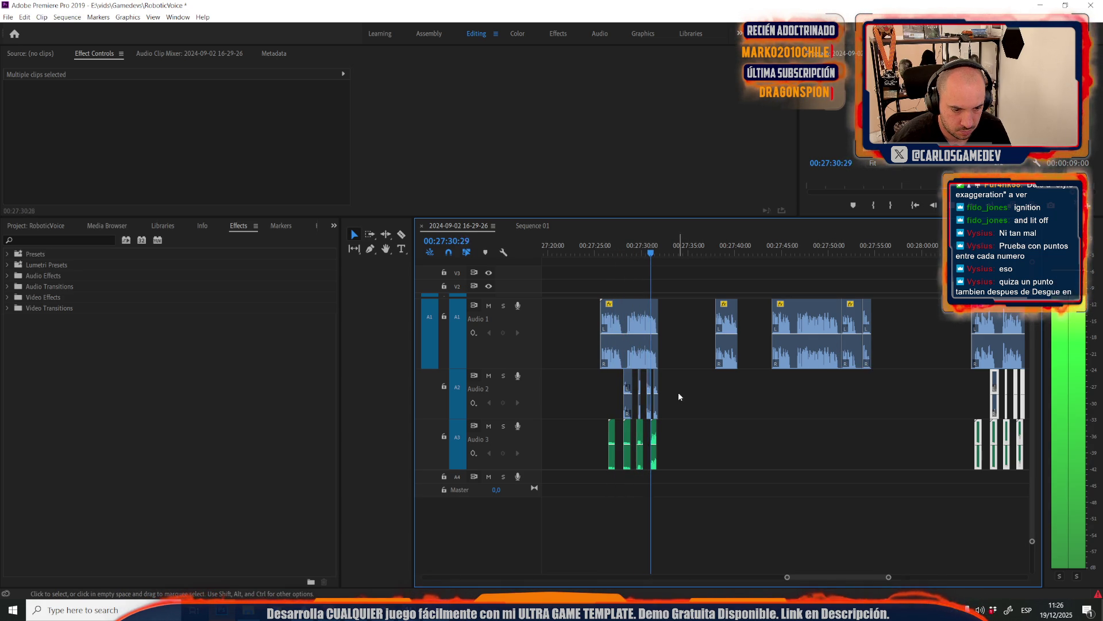
click(672, 259)
scroll(666, 356, up, 3)
scroll(650, 362, down, 5)
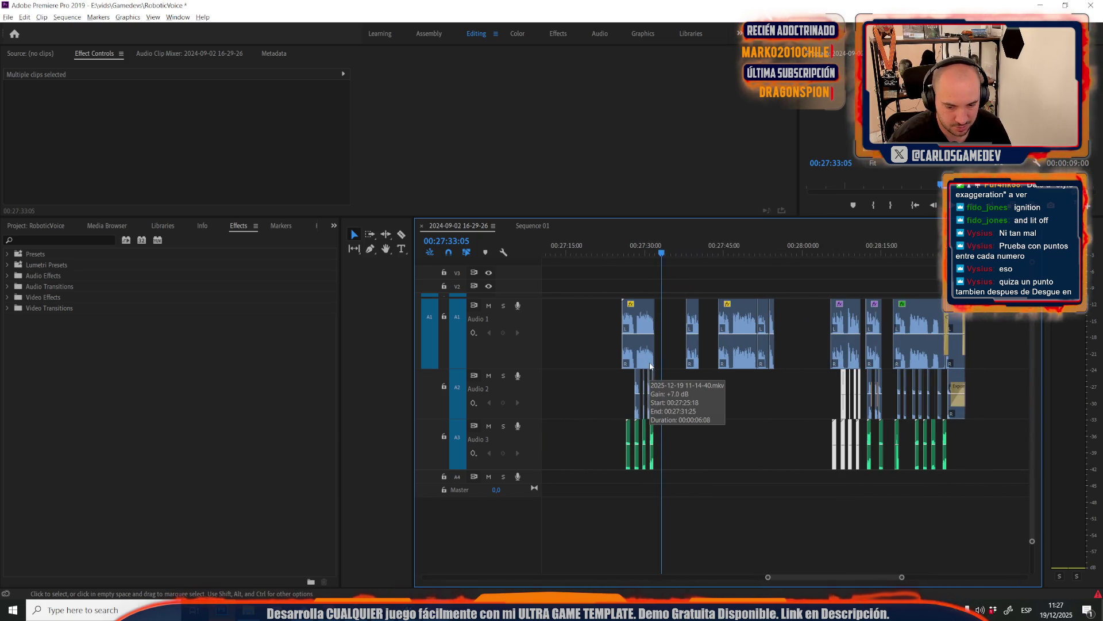
scroll(763, 441, up, 2)
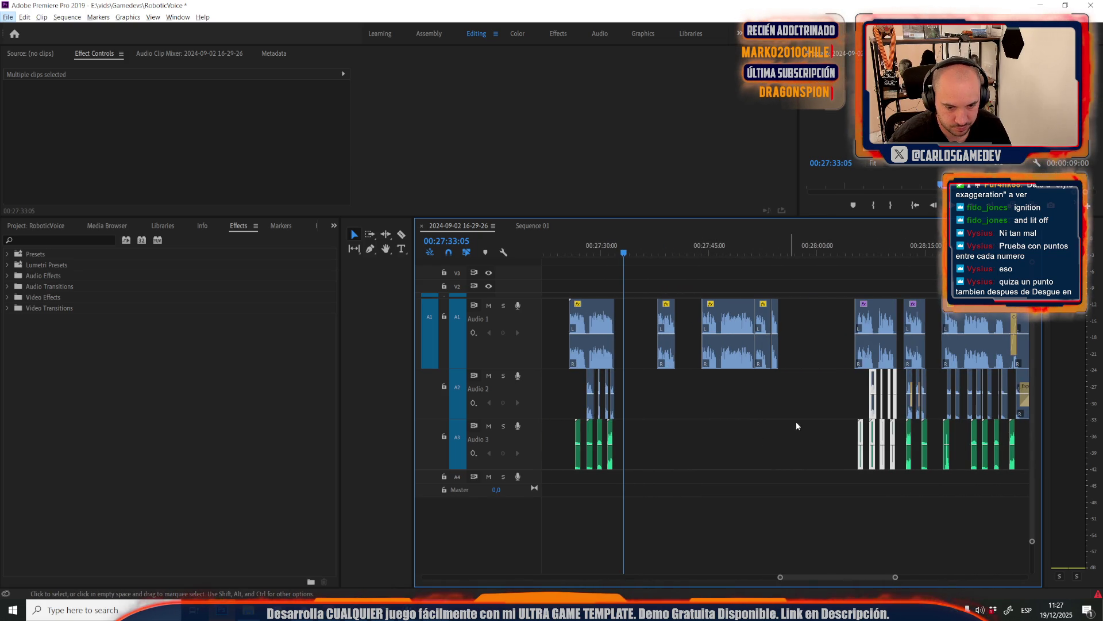
scroll(882, 375, up, 3)
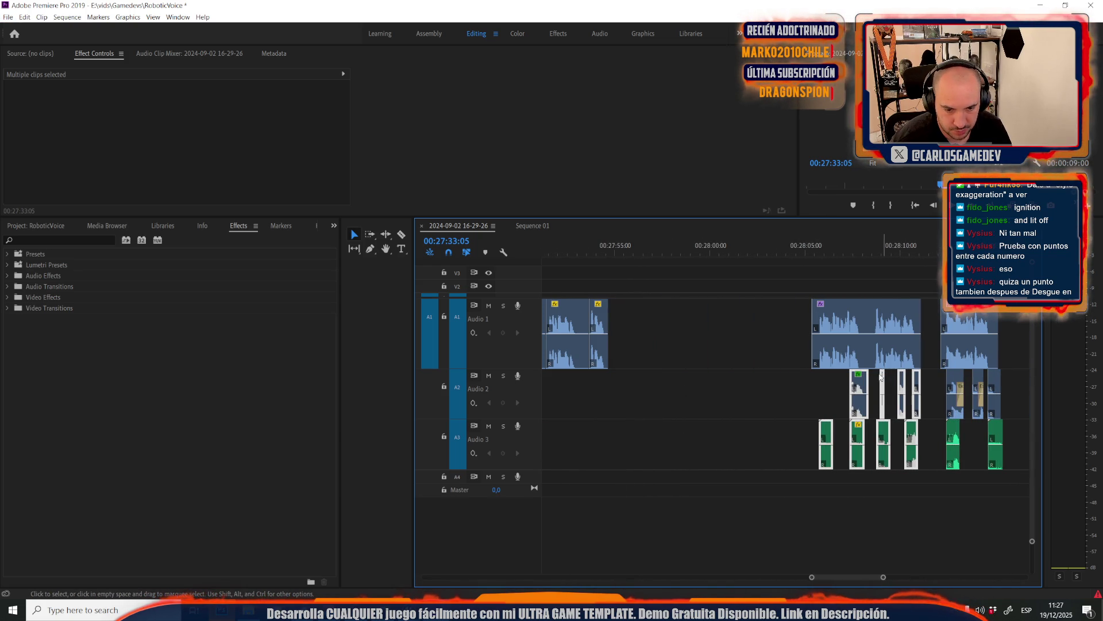
Inspect the Audio 1 clips' effects, including the keyframed Pitch Shifter on 11-47-42
click(852, 342)
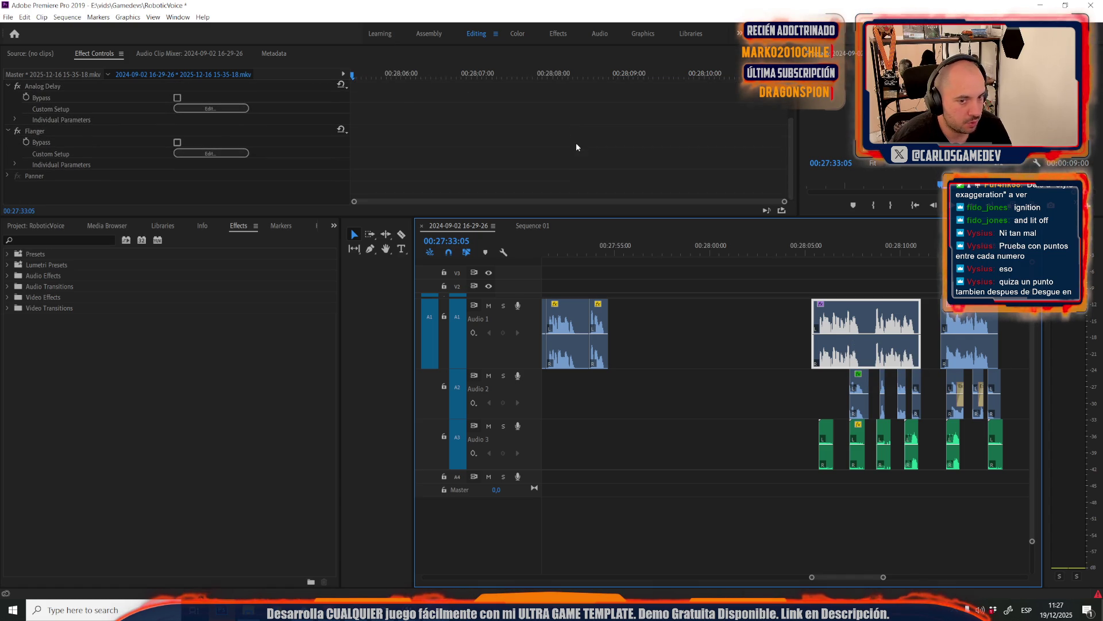
scroll(779, 326, down, 3)
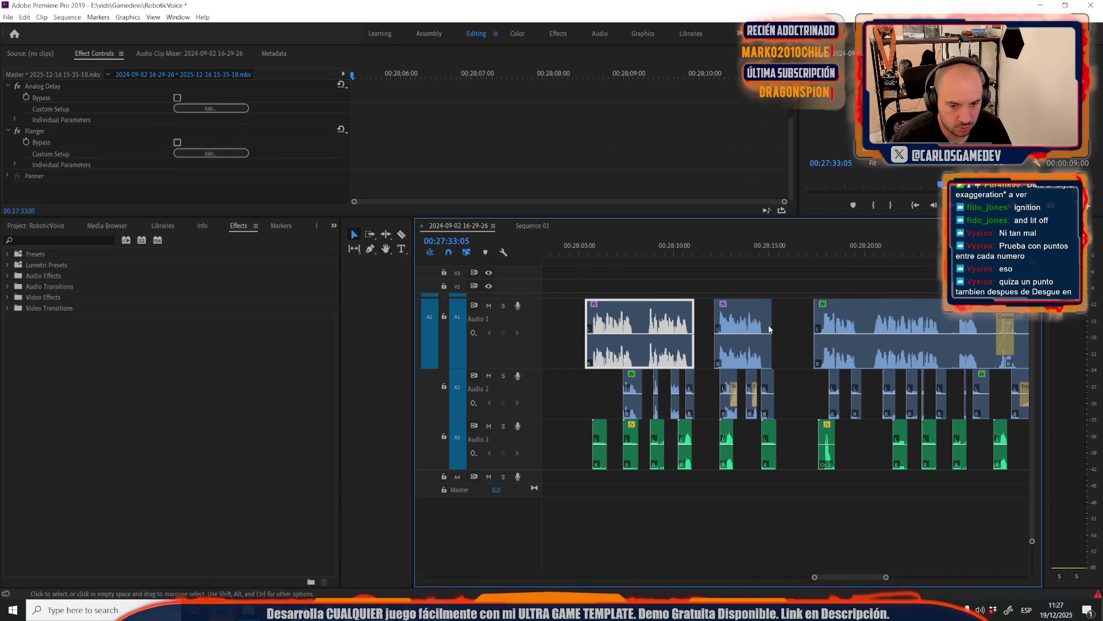
click(748, 311)
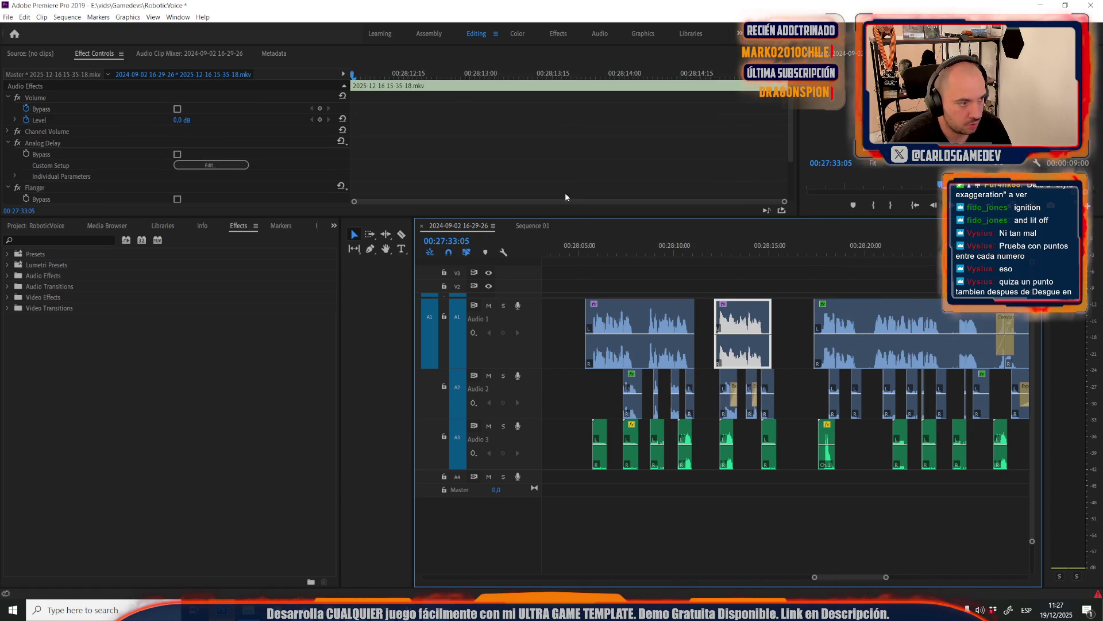
click(909, 308)
click(905, 252)
scroll(618, 163, down, 3)
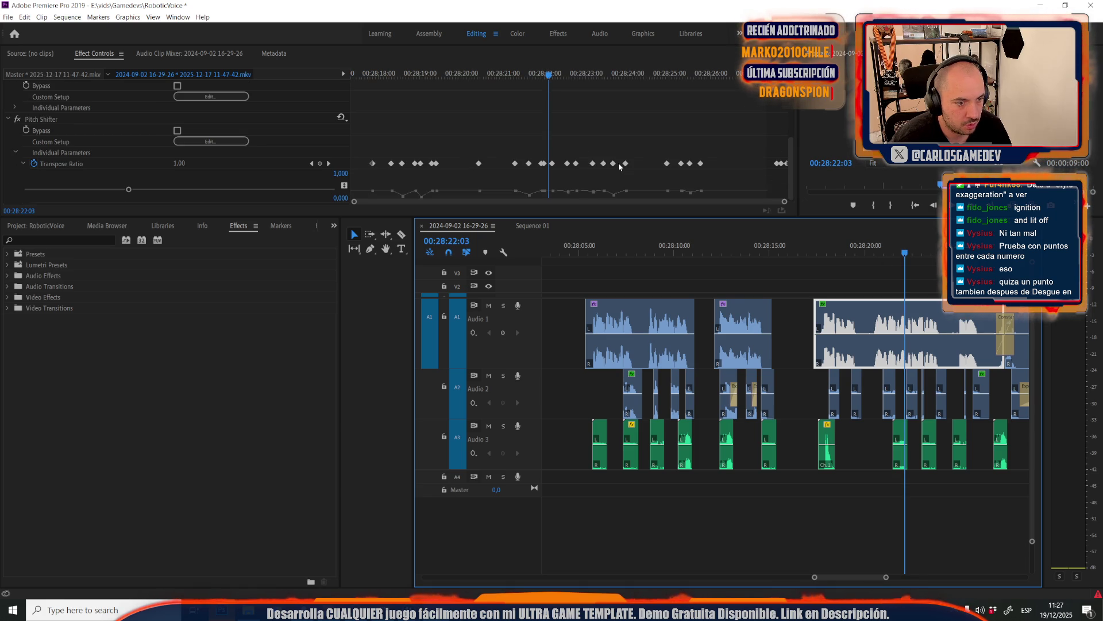
scroll(859, 293, down, 4)
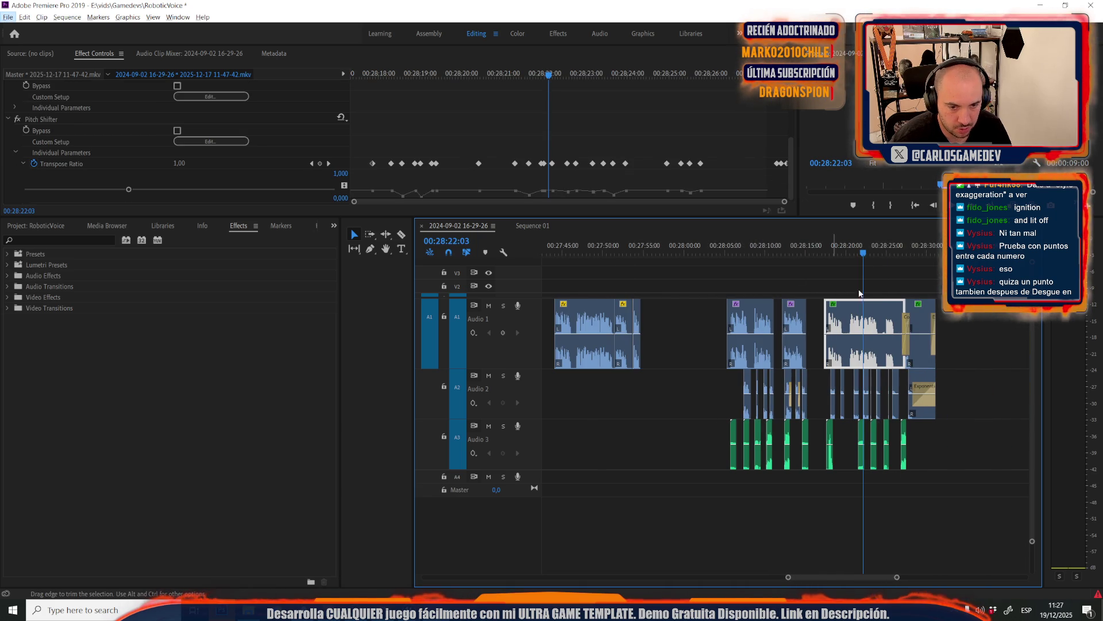
click(916, 319)
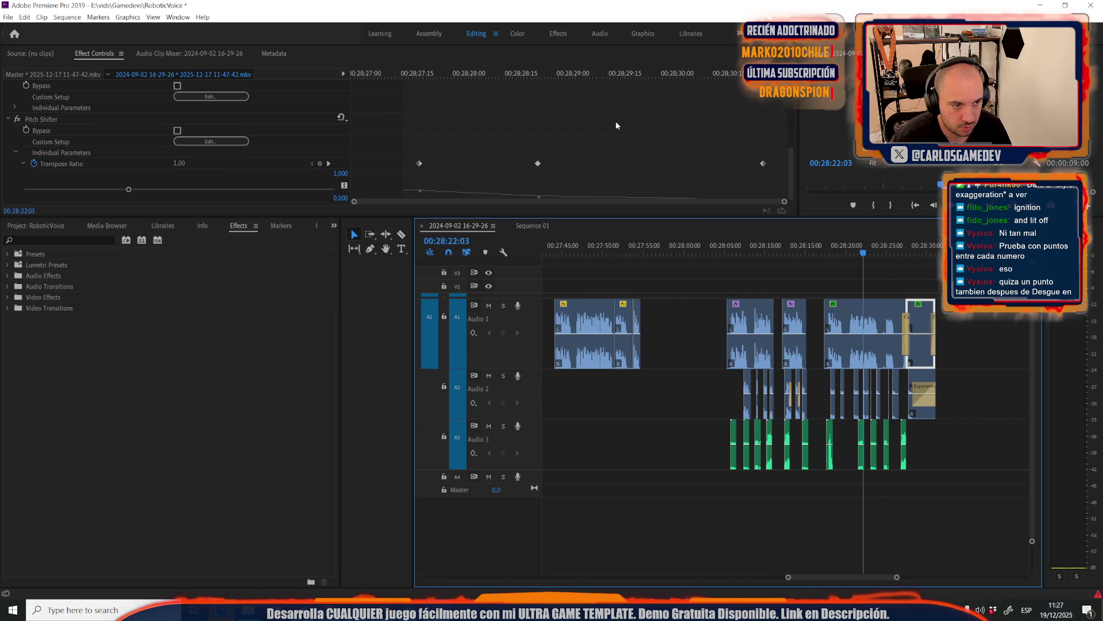
scroll(846, 298, down, 3)
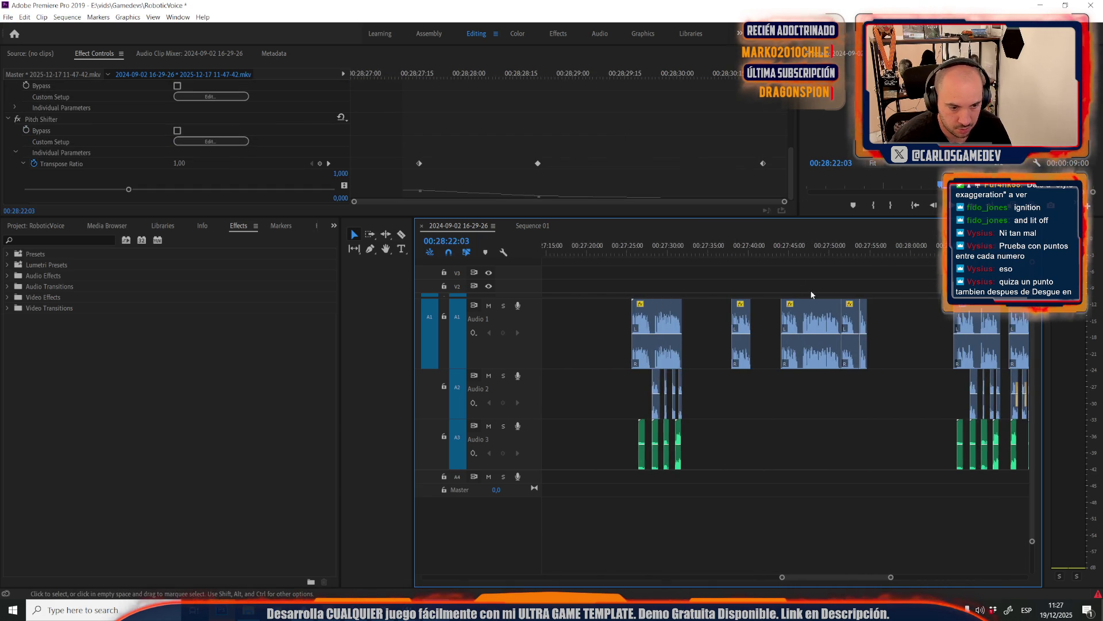
scroll(843, 318, down, 2)
right_click(881, 331)
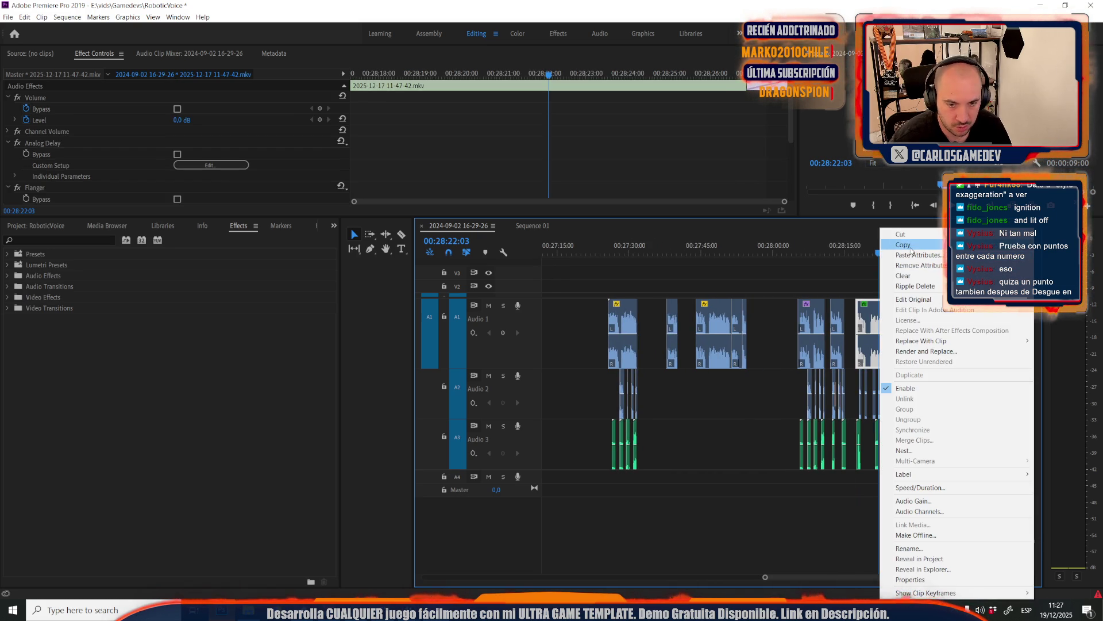
Copy the 11-47-42 clip's attributes and select the 11-14-40 clip on Audio 1
click(903, 244)
click(707, 341)
scroll(705, 342, up, 3)
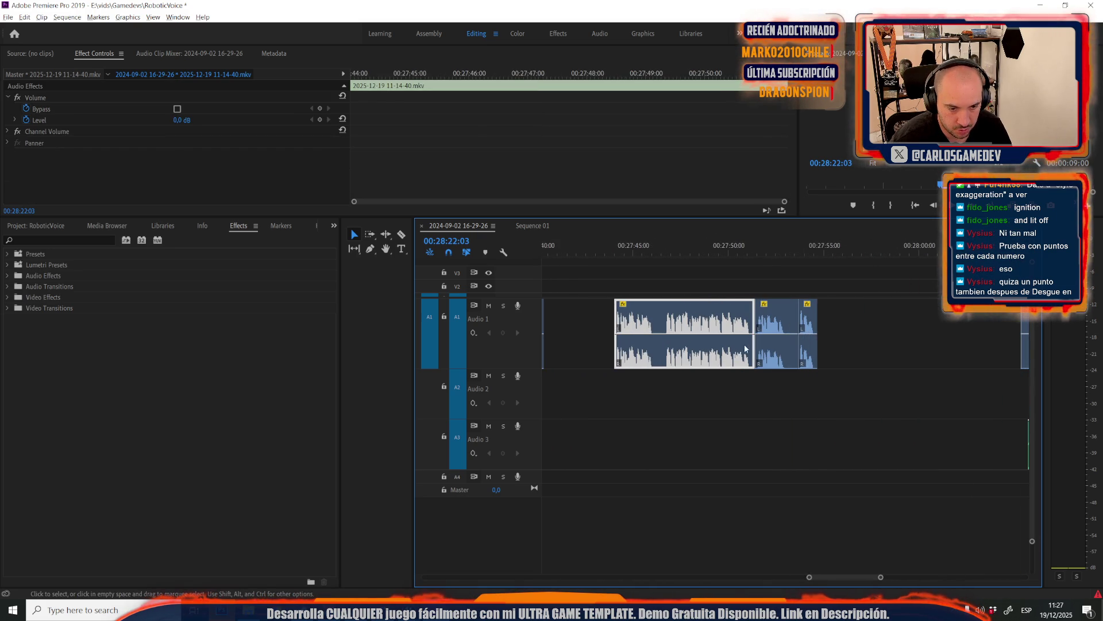
Paste only Analog Delay, excluding Pitch Shifter and Flanger, then play the clip from just before it
right_click(690, 326)
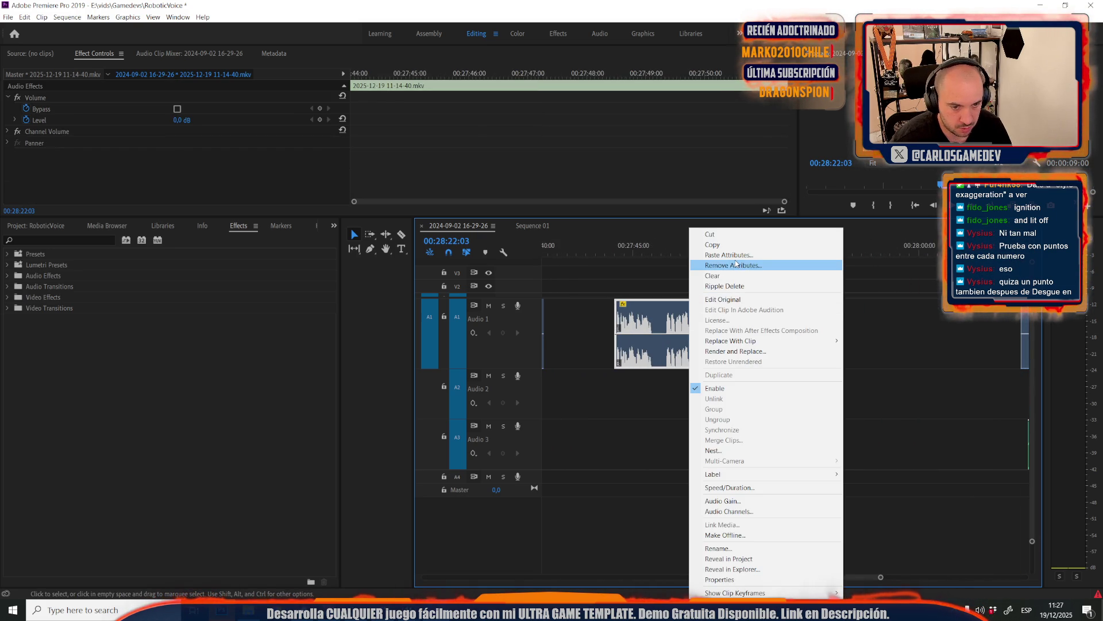
click(713, 254)
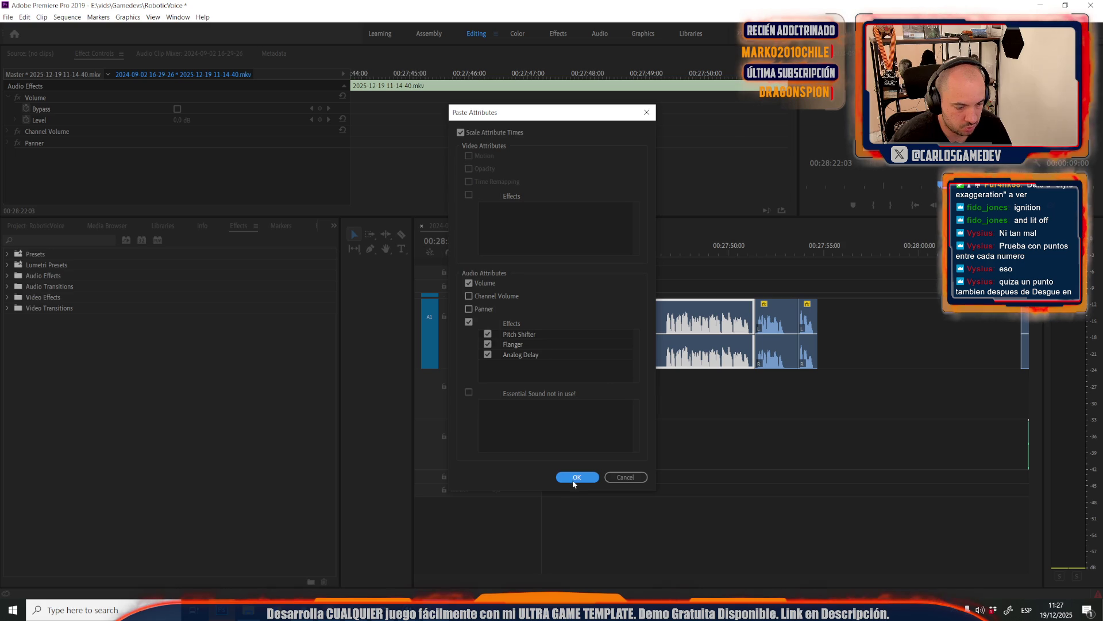
click(488, 344)
click(488, 334)
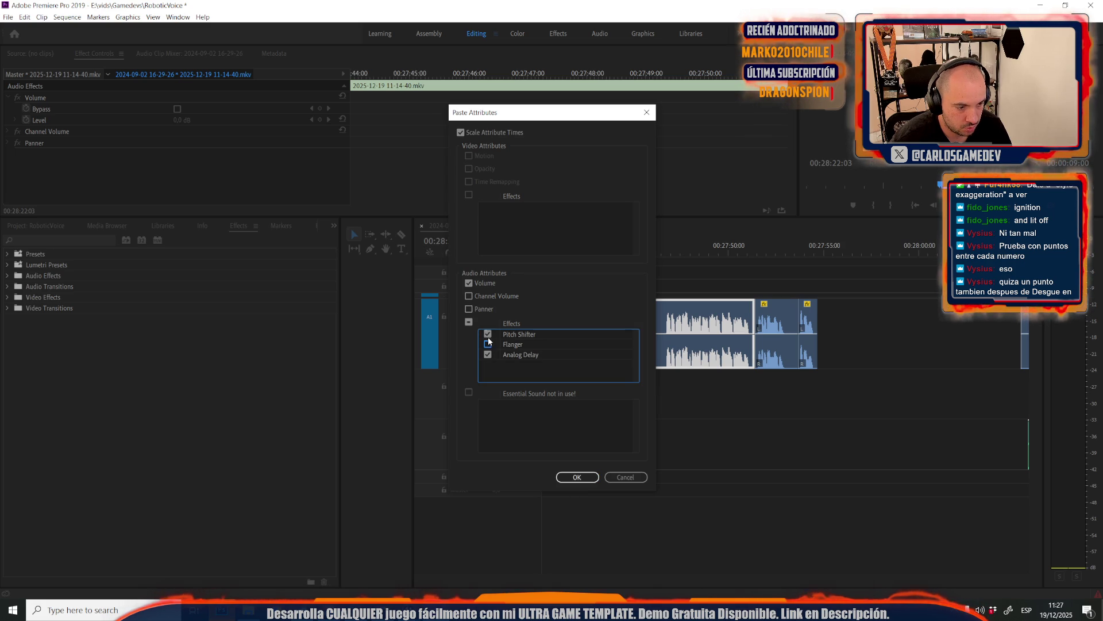
click(577, 477)
click(622, 252)
key(space)
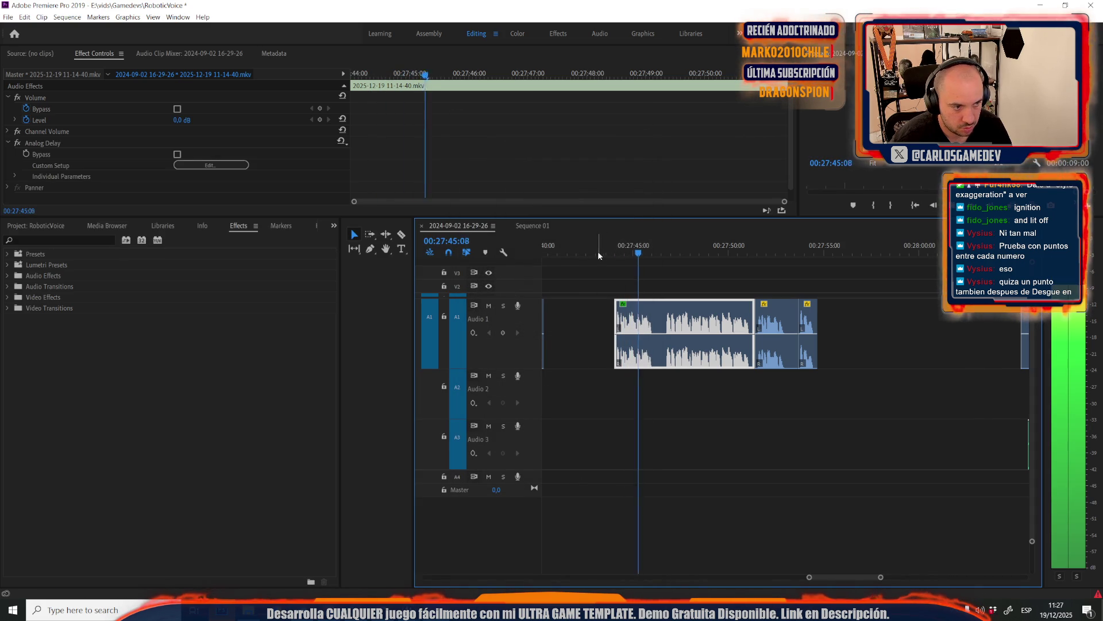
Expand the Analog Delay parameter values and return the playhead to the clip start
scroll(100, 176, down, 1)
click(16, 170)
click(15, 165)
scroll(112, 180, down, 1)
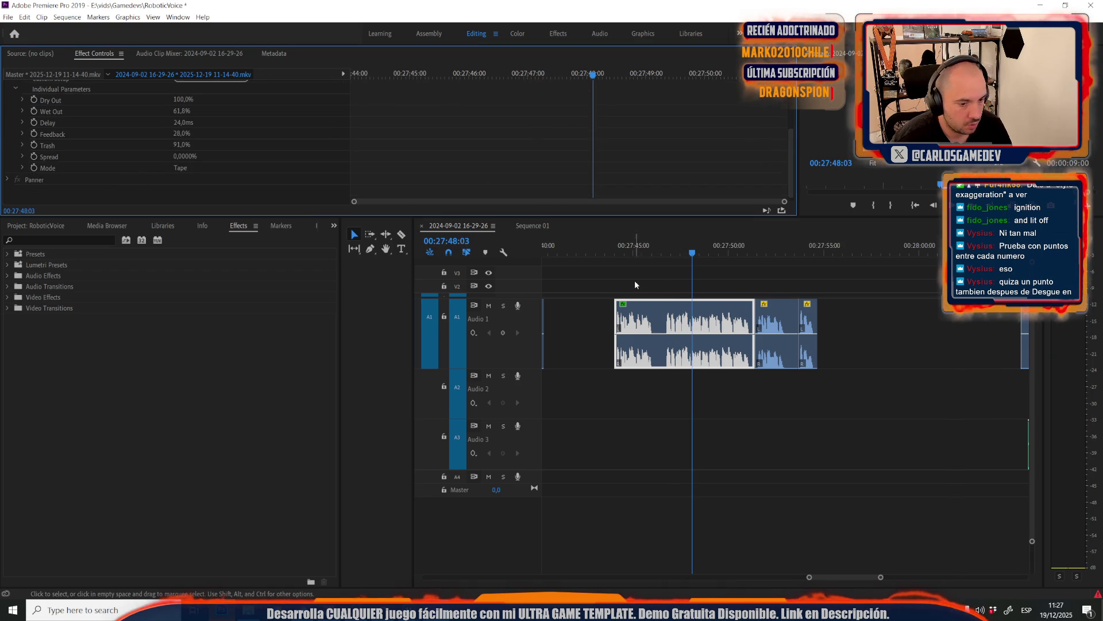
click(604, 250)
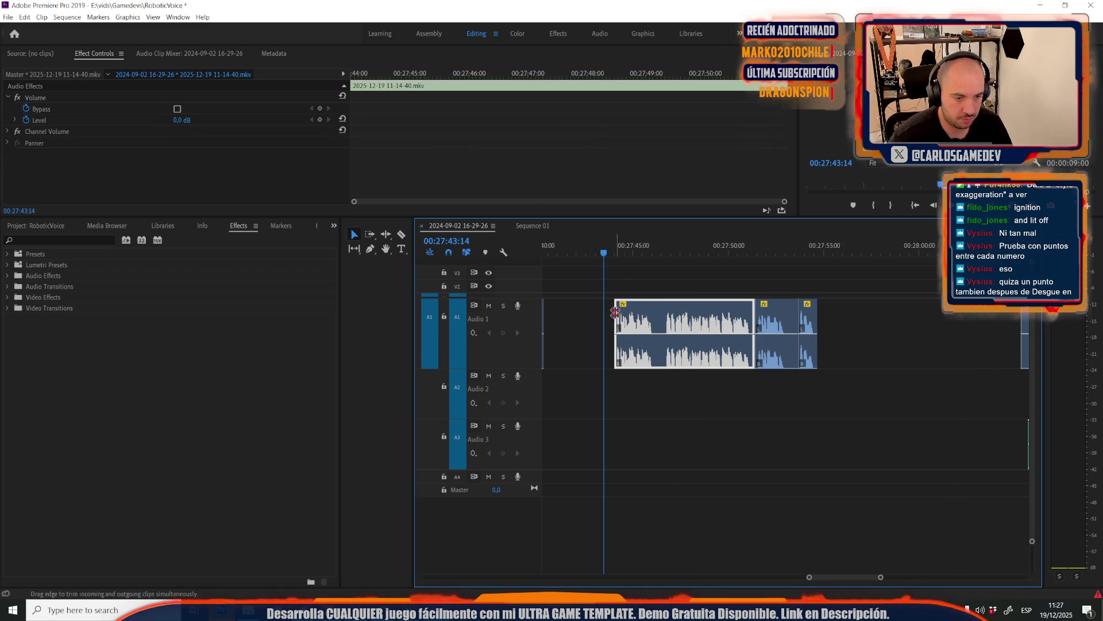
Delete the Audio 2 and Audio 3 clips near 27:30 and save the RoboticVoice project
scroll(640, 385, down, 5)
drag(657, 382, 725, 505)
key(Delete)
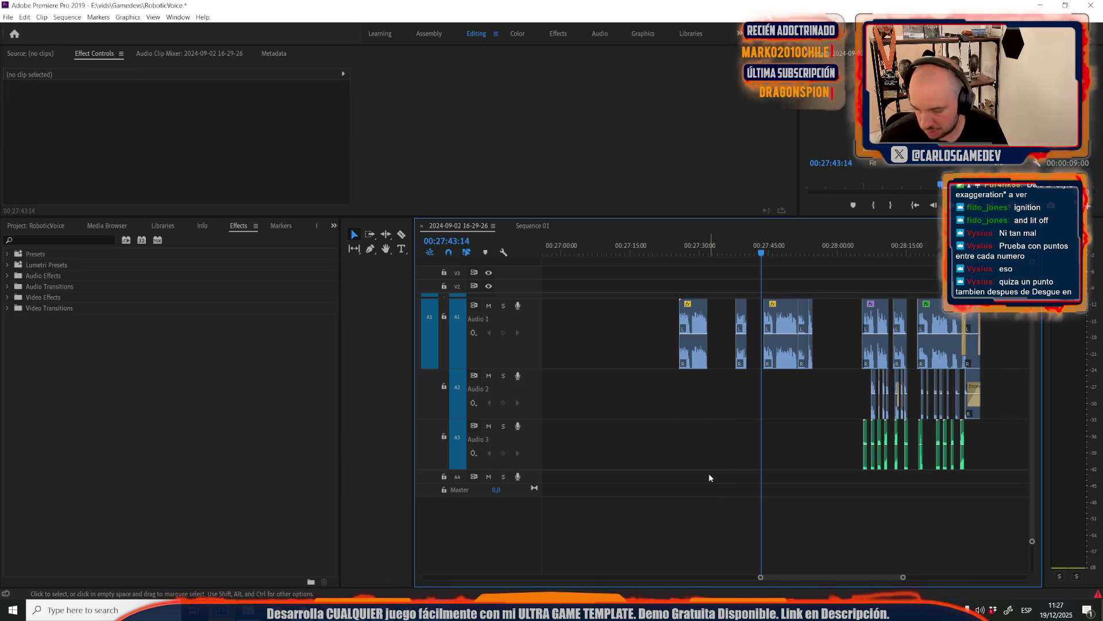
click(746, 435)
key(ctrl+s)
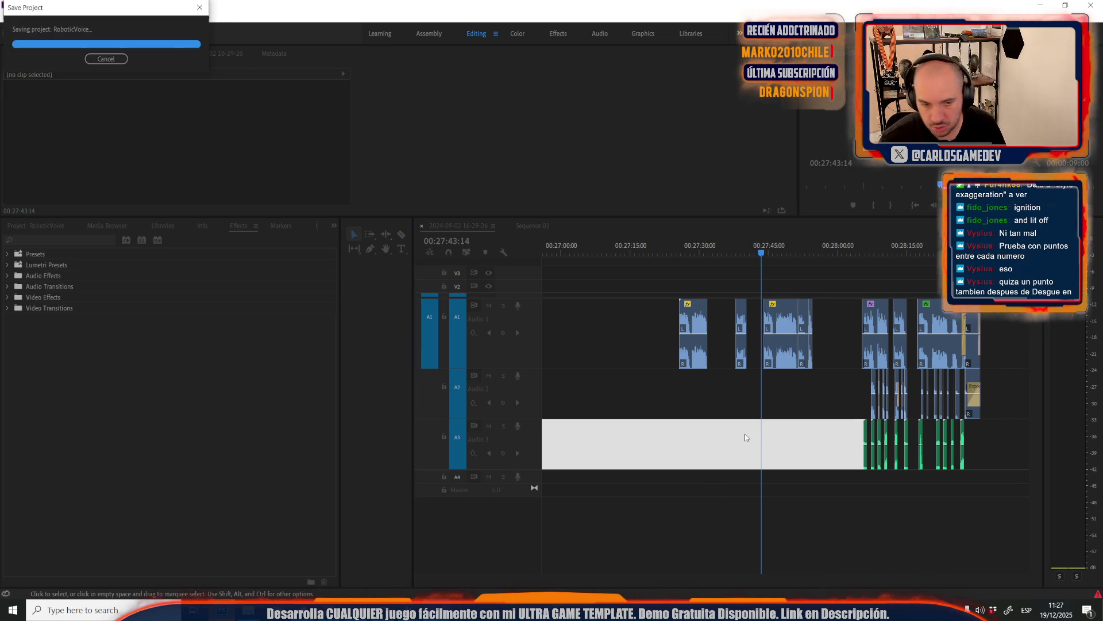
key(ctrl+s)
scroll(666, 443, down, 2)
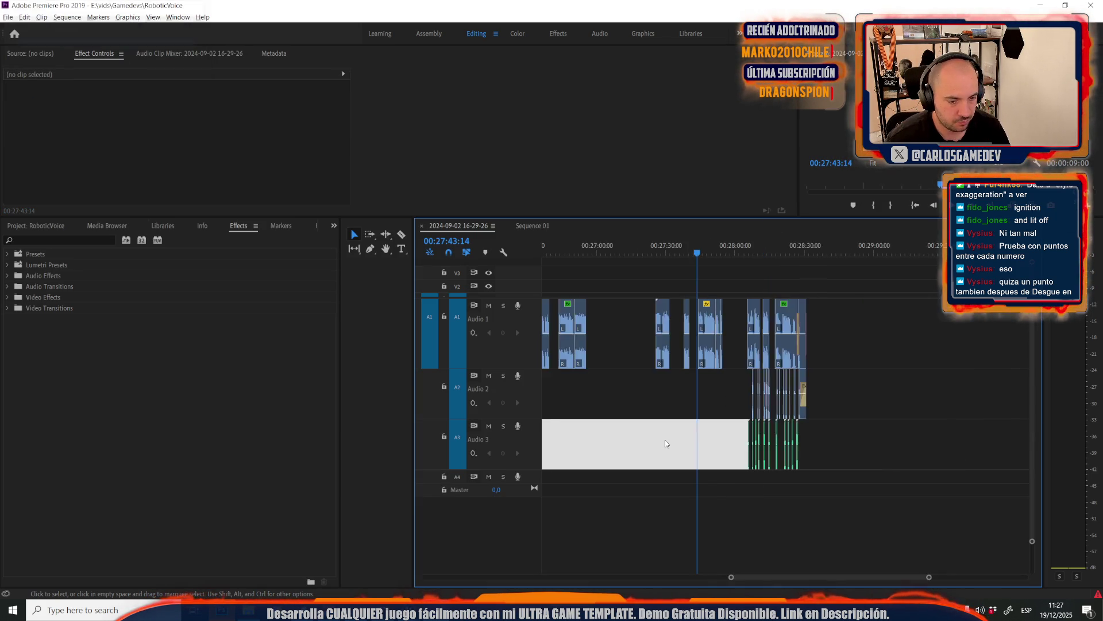
scroll(665, 440, down, 3)
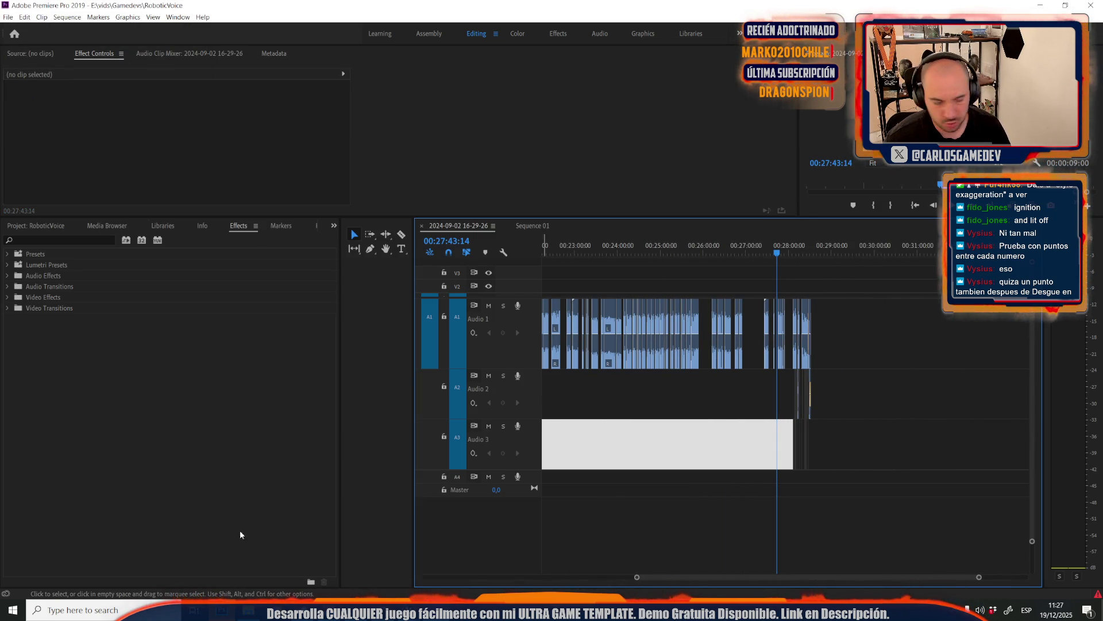
Bring up Unreal's Moon-10-Mega-Crater level editor with the Content Drawer, then open Windows search
mouse_move(248, 610)
click(400, 546)
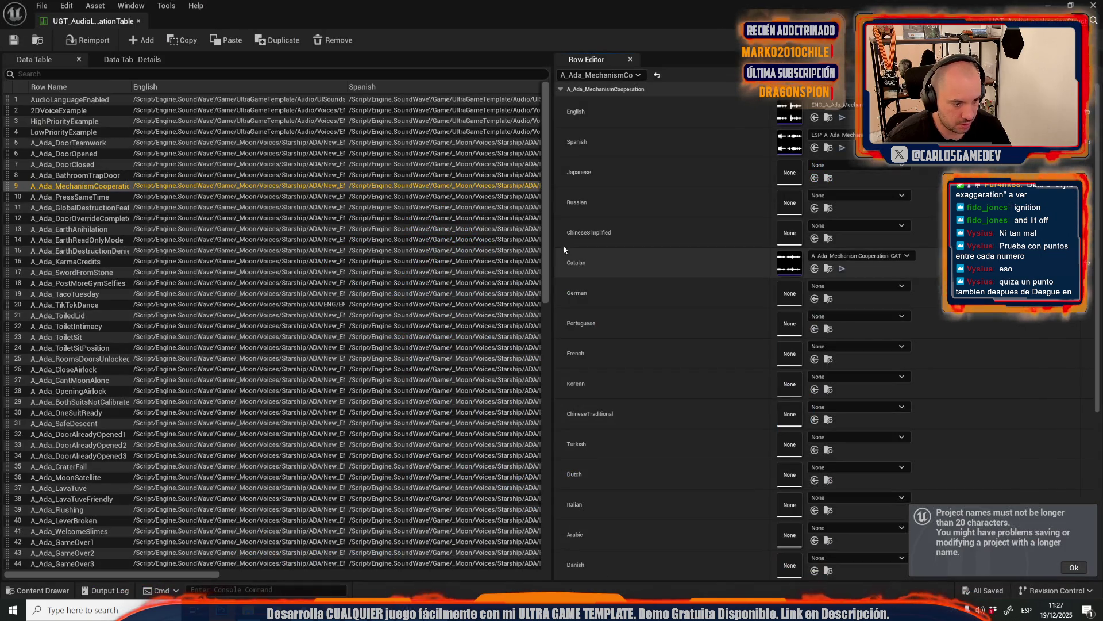
click(173, 35)
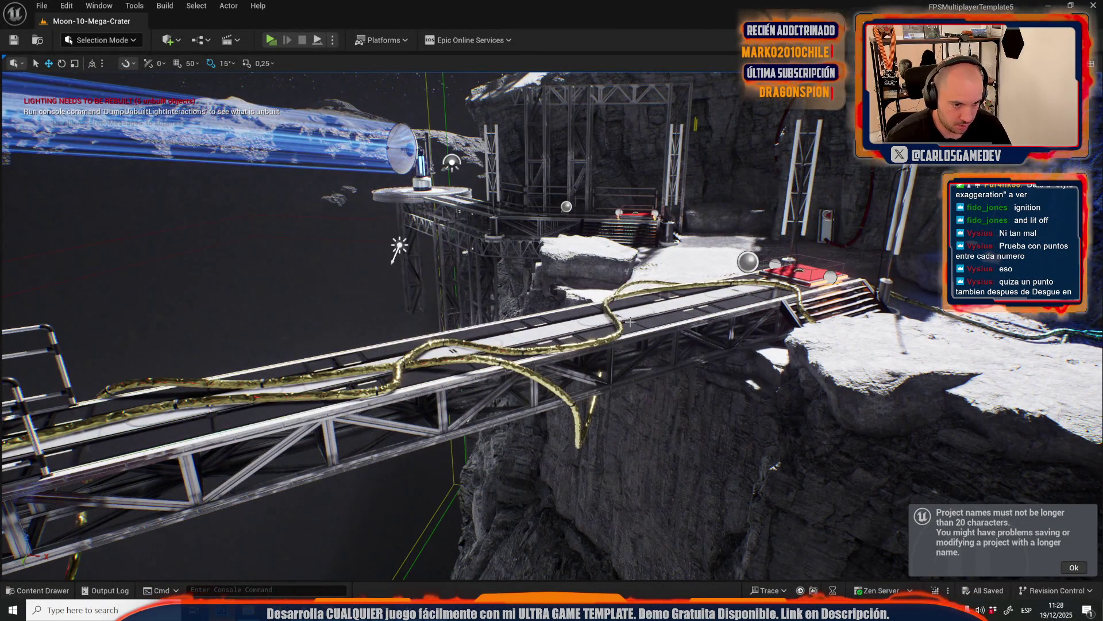
key(ctrl+space)
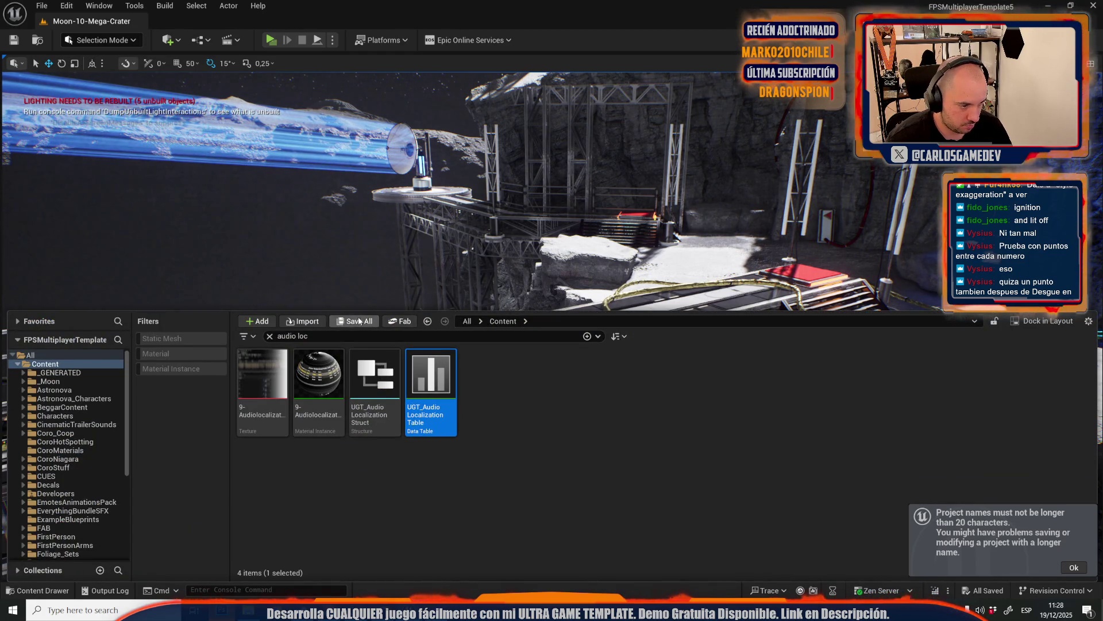
click(50, 609)
Launch Sublime Text 3 and replace the old notes with the heading 'nnuevas voces'
text(s)
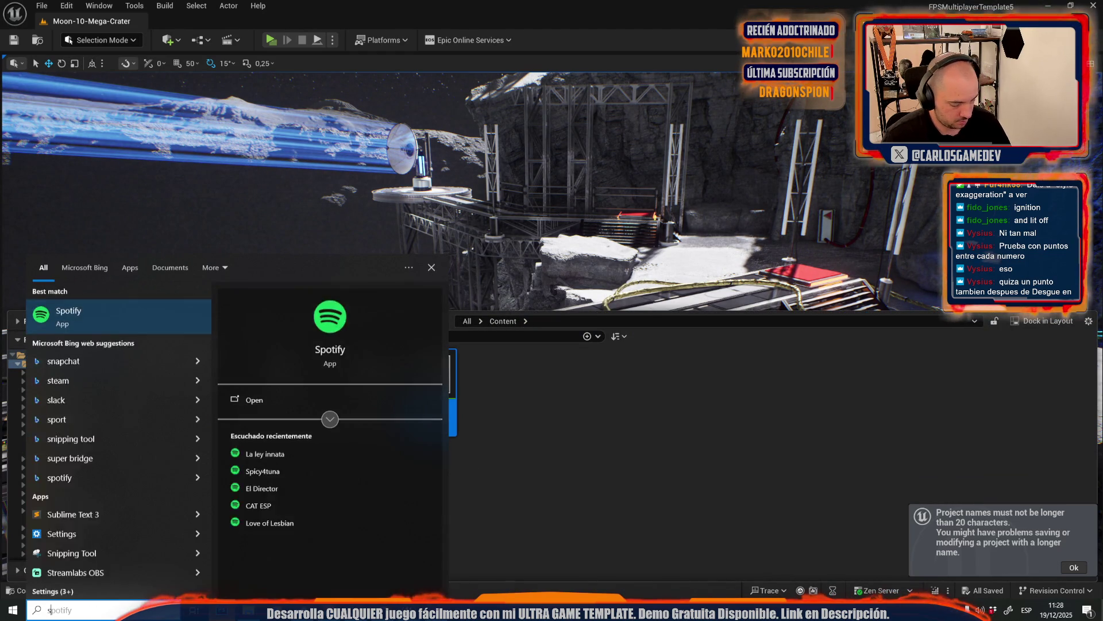
text(potifyub)
click(105, 317)
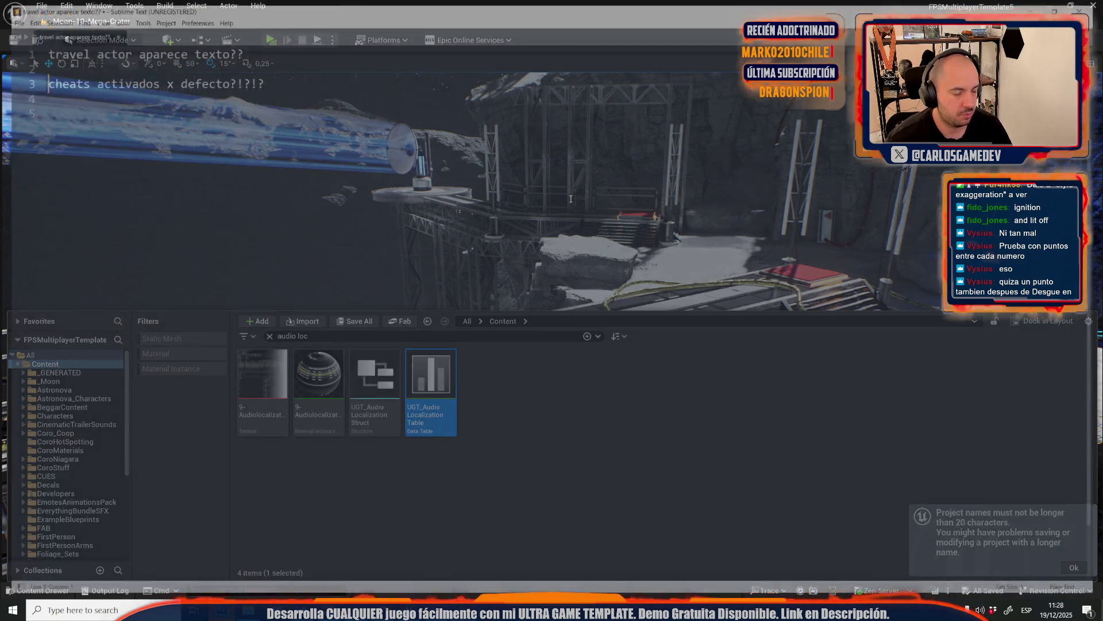
key(Escape)
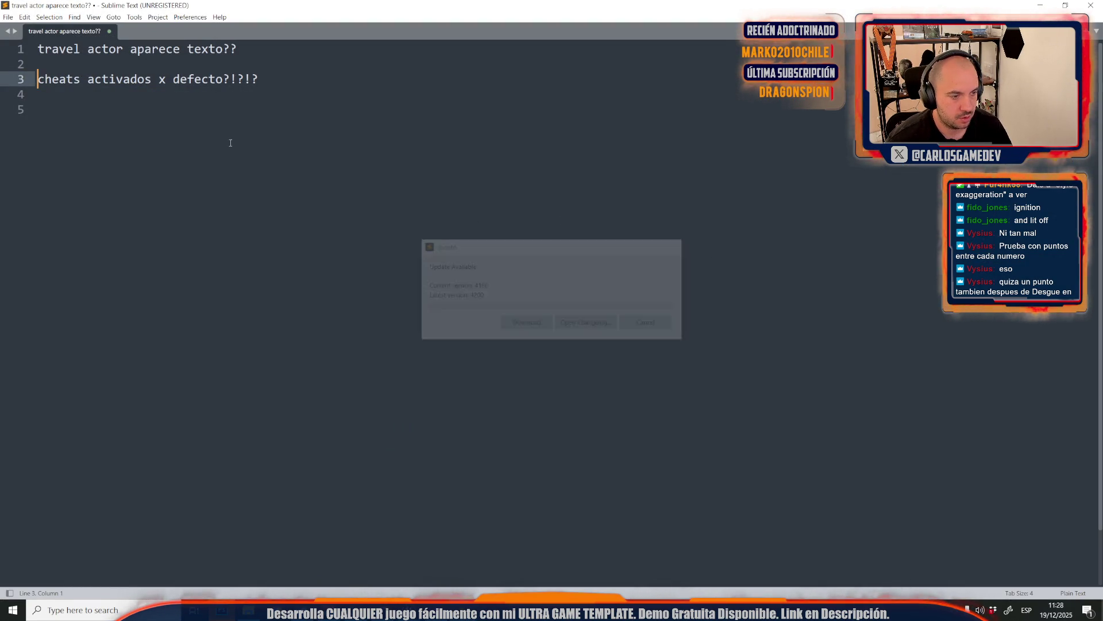
key(ctrl+a)
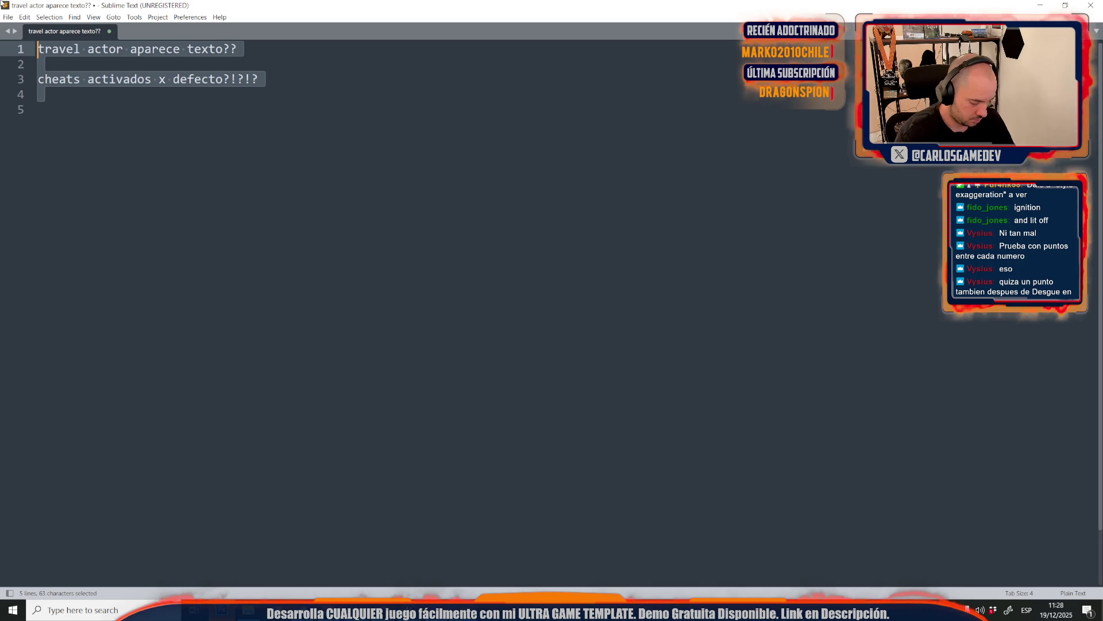
text(nnuevas voces)
Add note lines: repaso general, carrero blanco easter eggs, resultado playtest, siguiente laytest
key(Return)
key(Return)
text(repas)
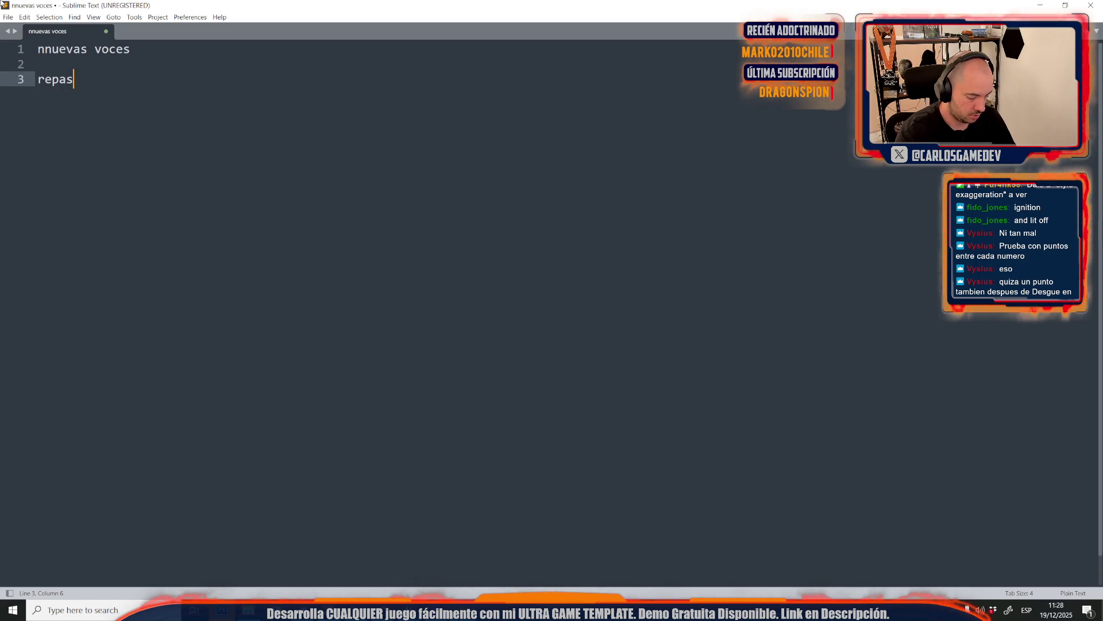
key(Return)
key(Return)
text(carrero blanco)
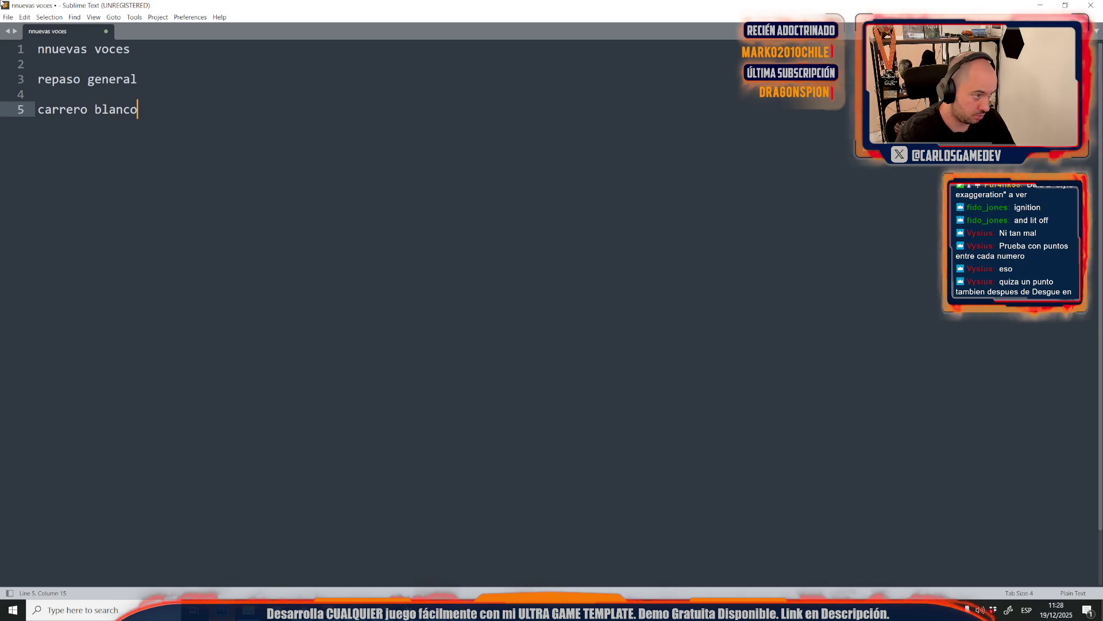
key(Return)
key(Return)
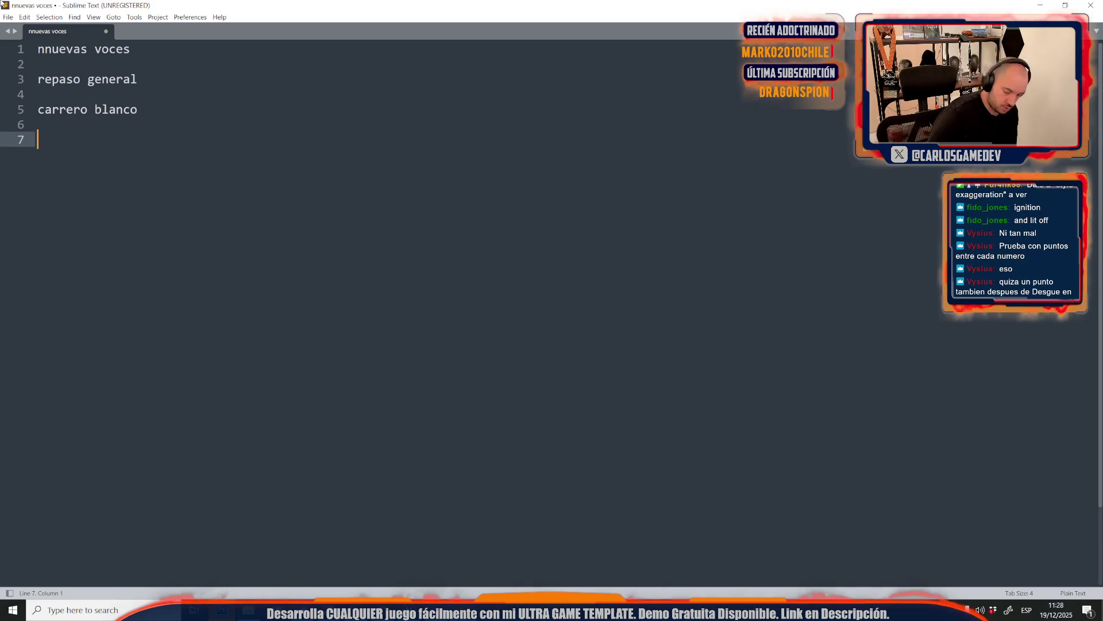
click(145, 110)
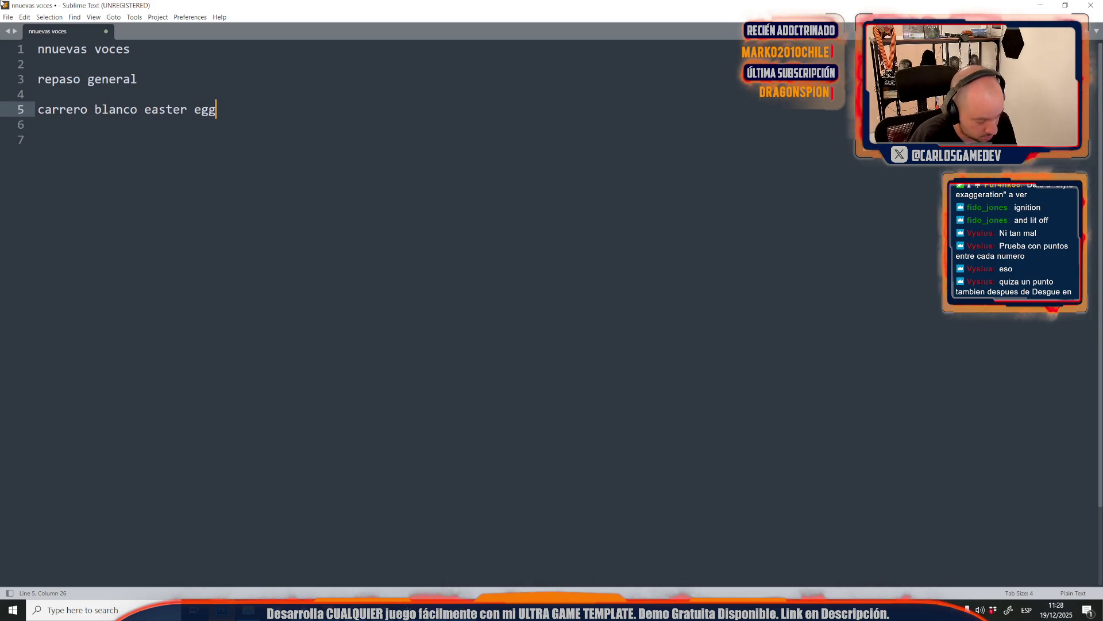
text(s)
key(Return)
key(Return)
text(n)
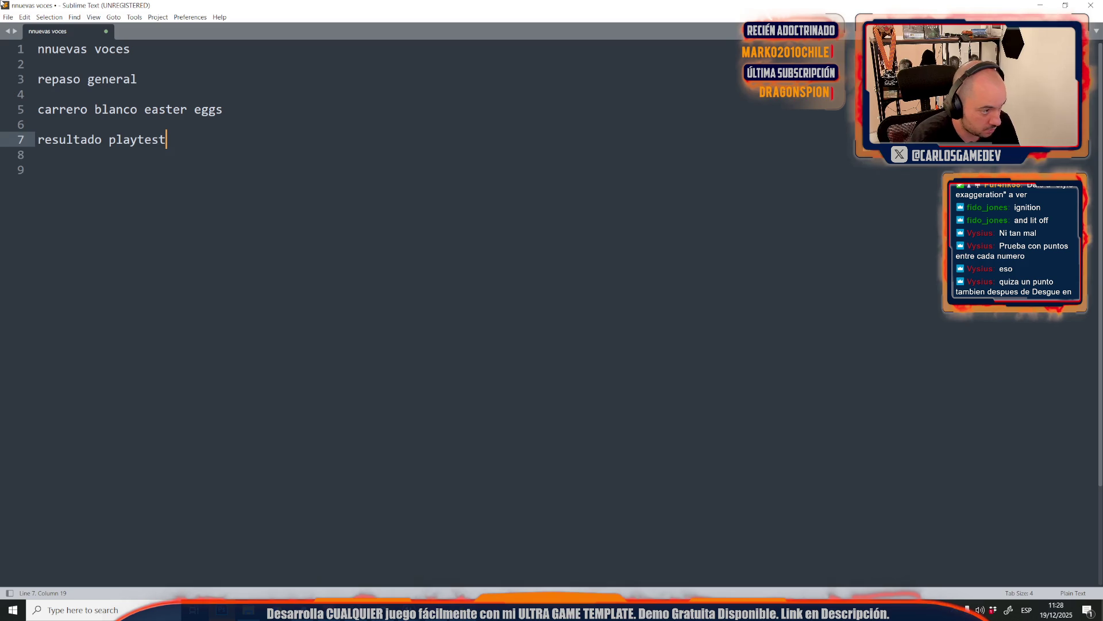
key(Return)
key(Return)
text(uiente )
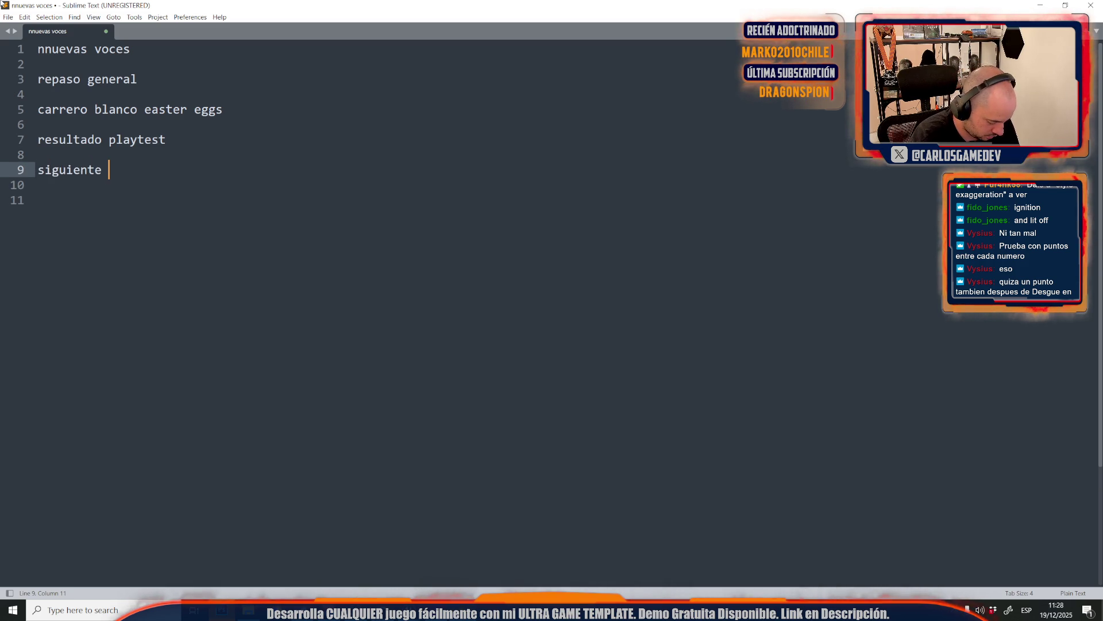
text(layt)
key(Return)
key(Return)
text(voces esp)
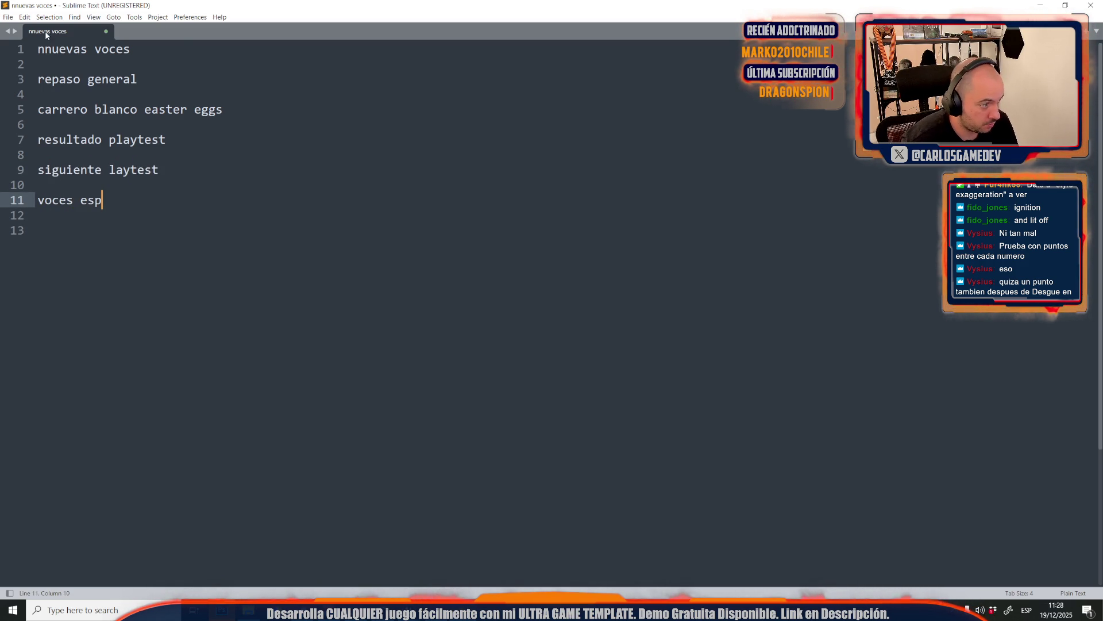
Insert an implementation note after resultado playtest, followed by another new line
click(190, 168)
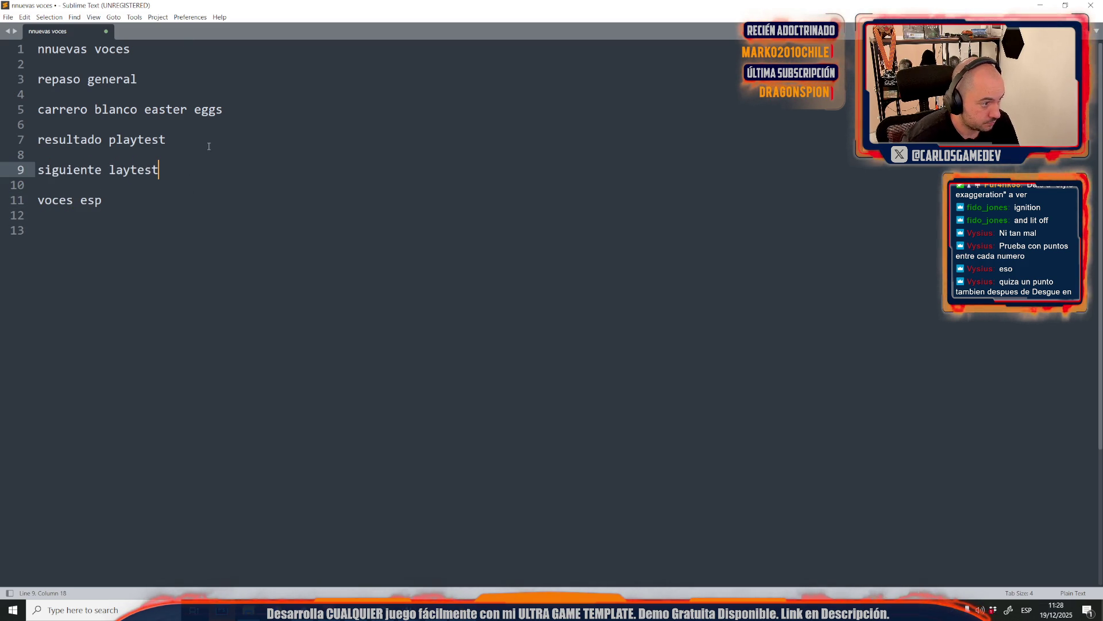
click(201, 134)
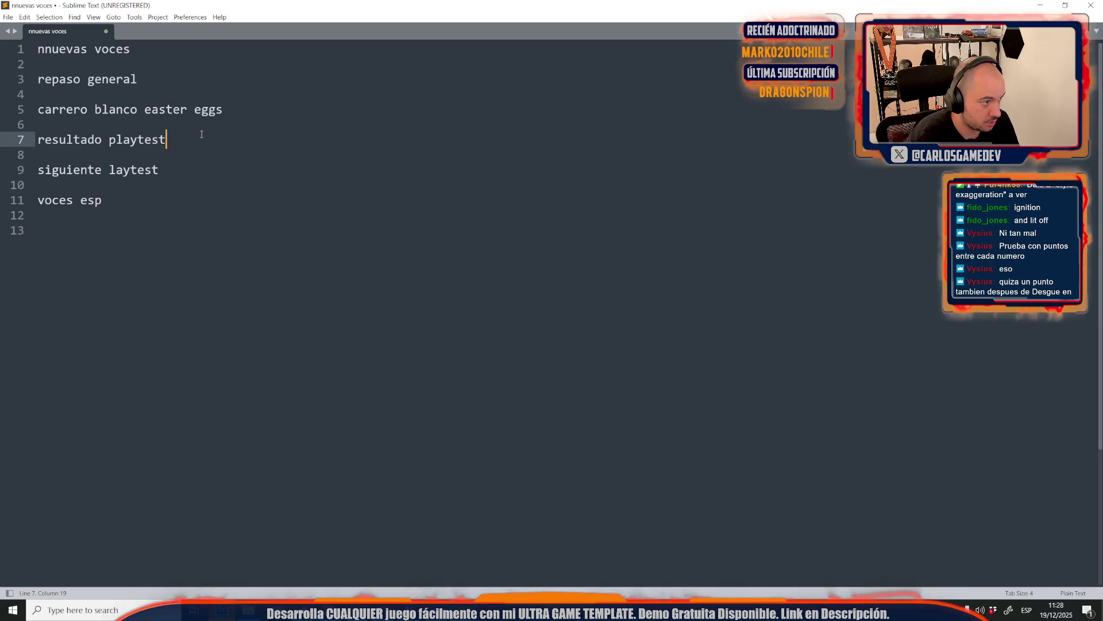
click(241, 109)
click(199, 138)
key(Return)
key(Return)
text(implementacion son)
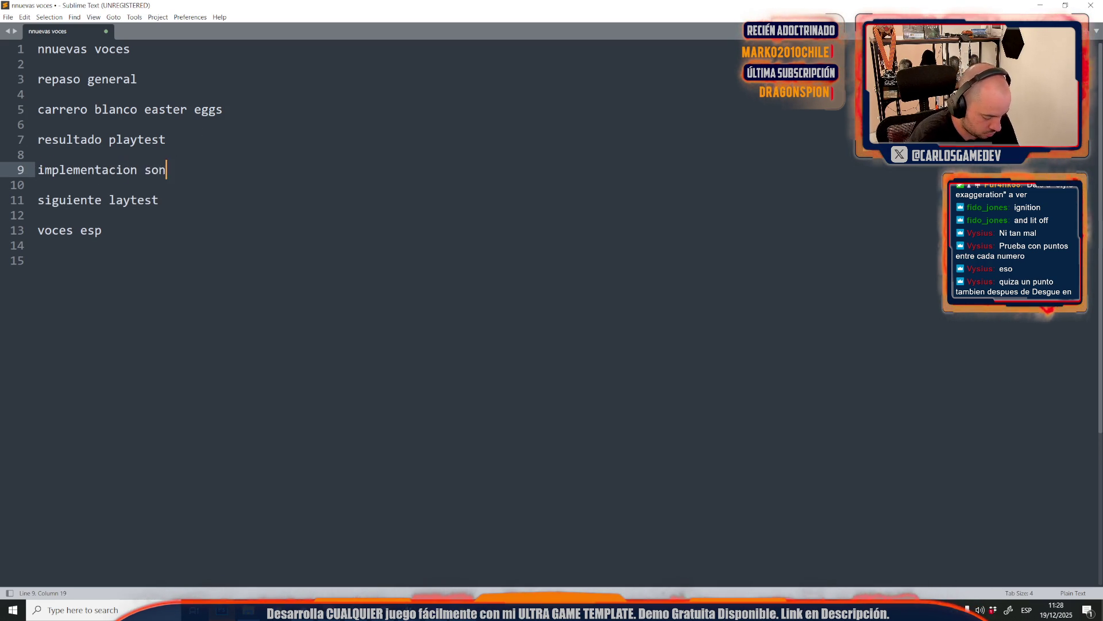
text(ido voces tras)
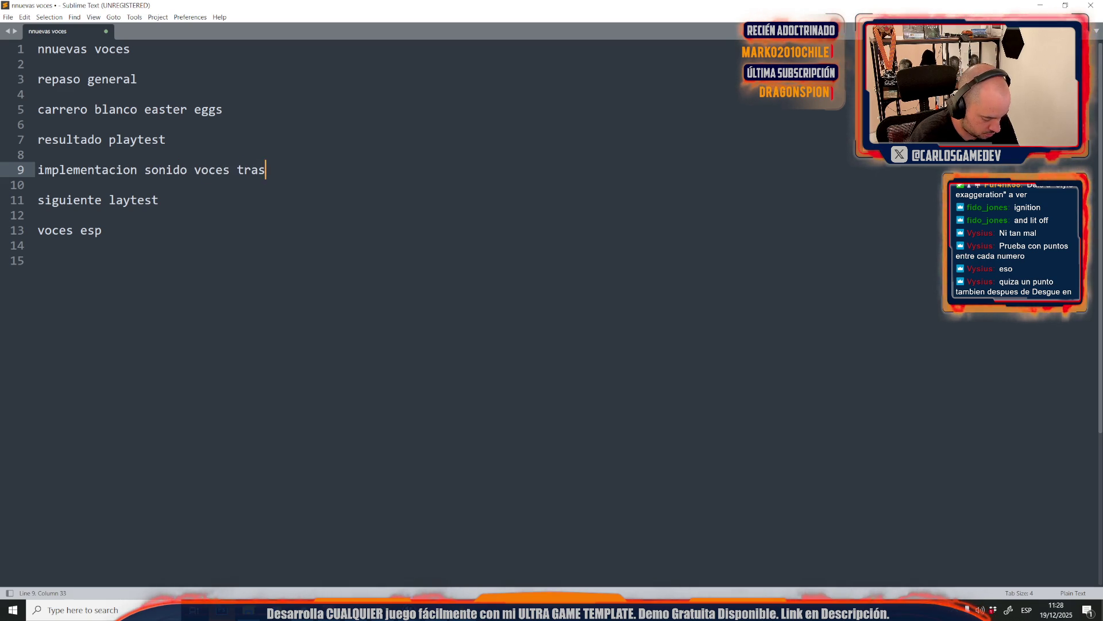
key(Return)
key(Return)
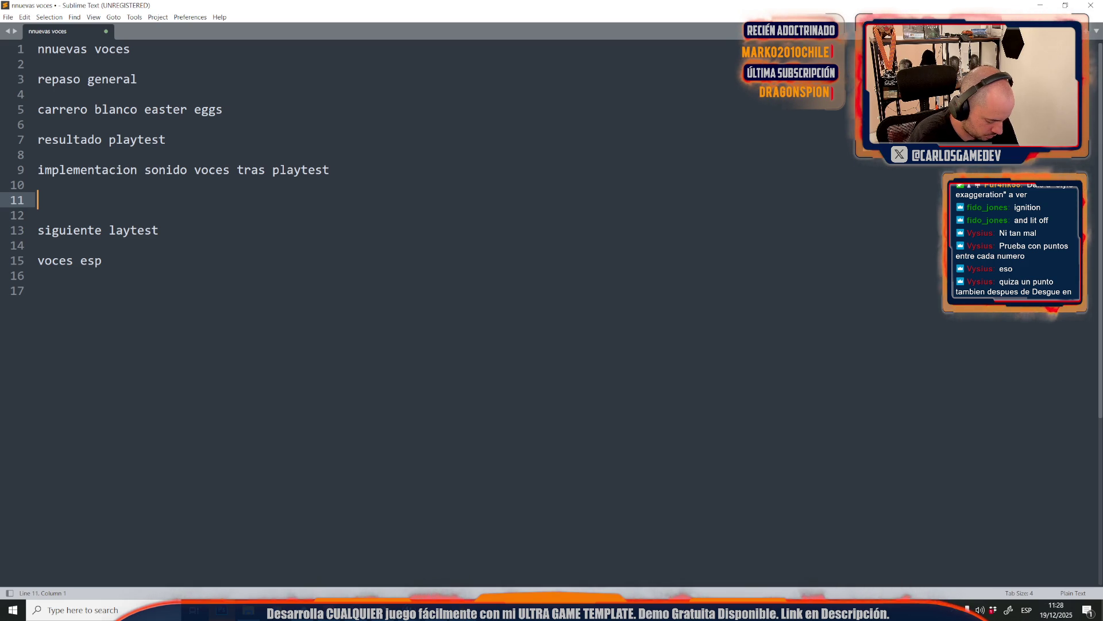
text(psiologia)
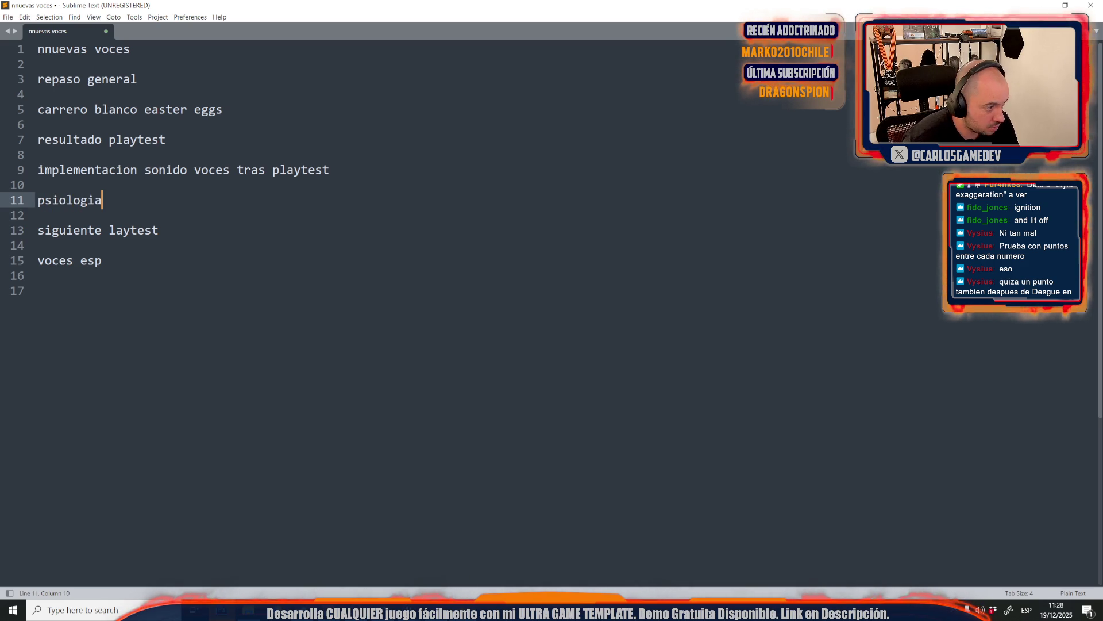
Move 'psiologia' from line 11 to the start of line 9
key(shift+Home)
key(ctrl+x)
key(Up)
key(Up)
key(ctrl+v)
click(66, 201)
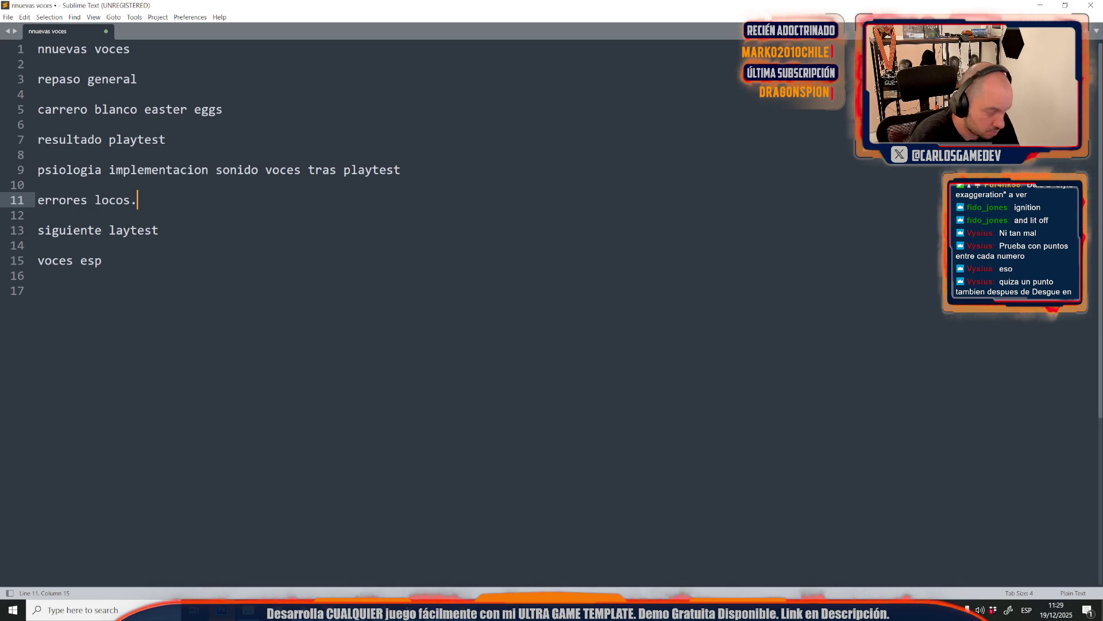
Add 'compromiso de la gente' on a new line after the carrero blanco easter eggs entry
click(267, 109)
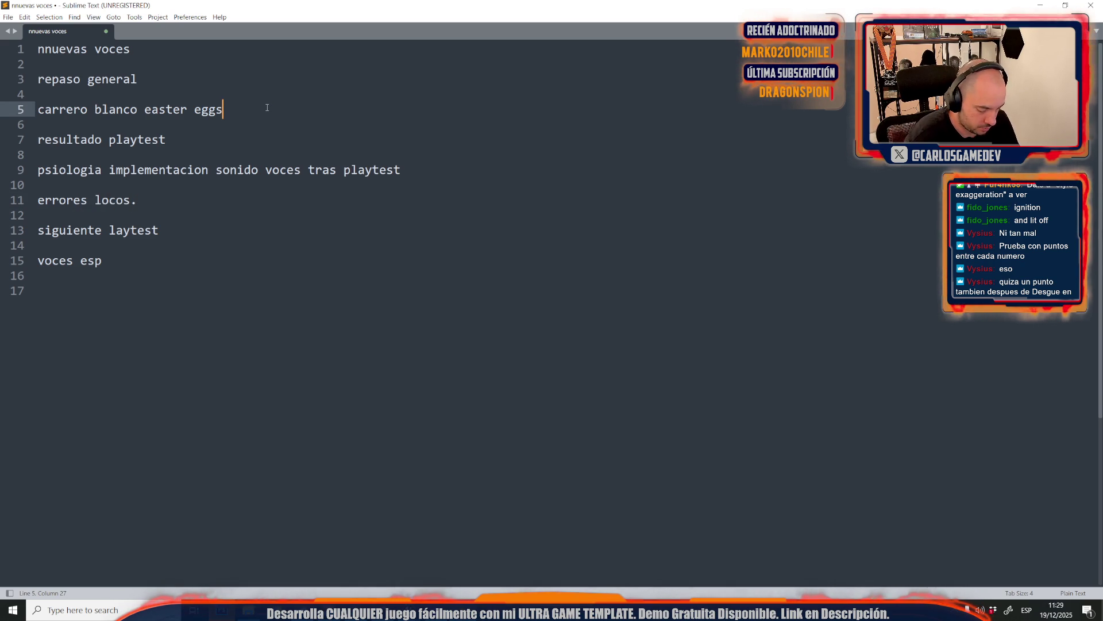
key(Return)
key(Return)
text(compromiso de la gente)
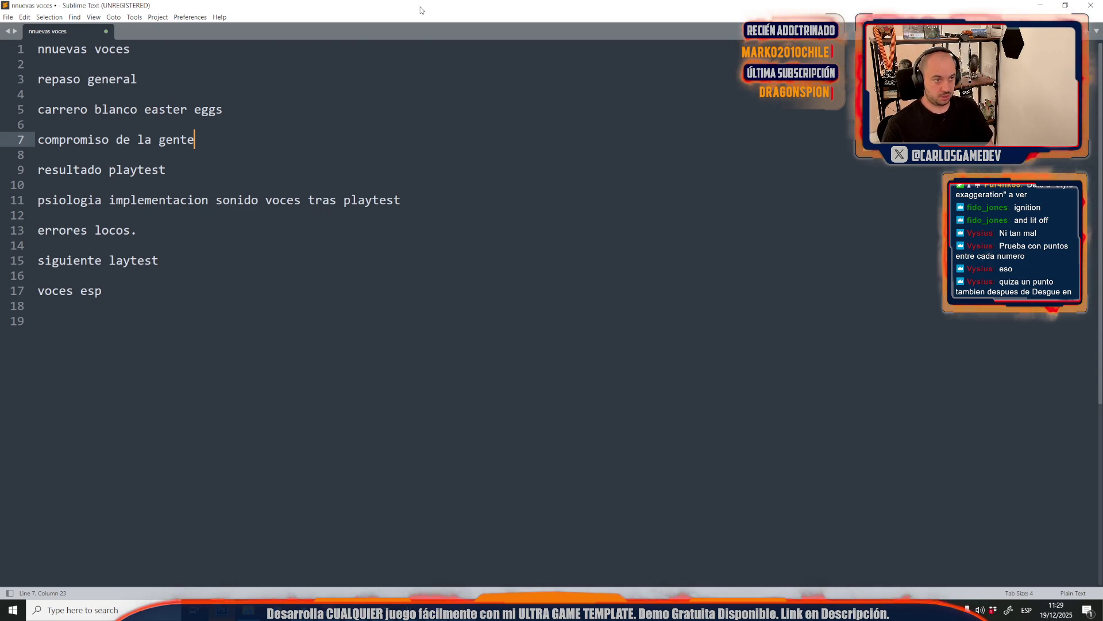
key(alt+Tab)
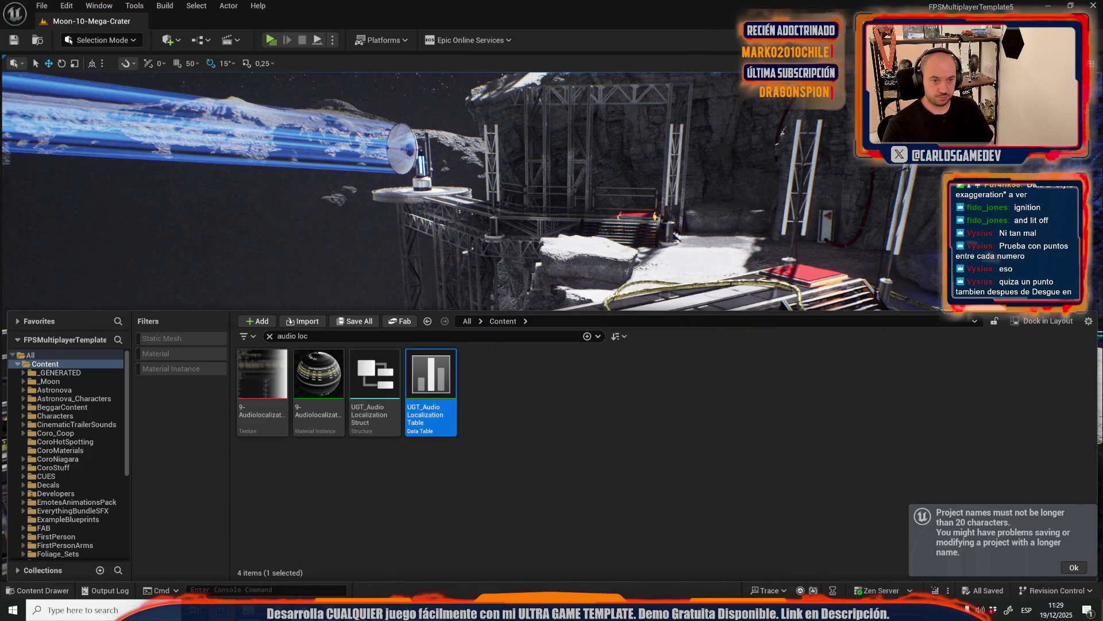
Close the Content Drawer over the Mega-Crater level and select cell B596 in the localization sheet
key(ctrl+space)
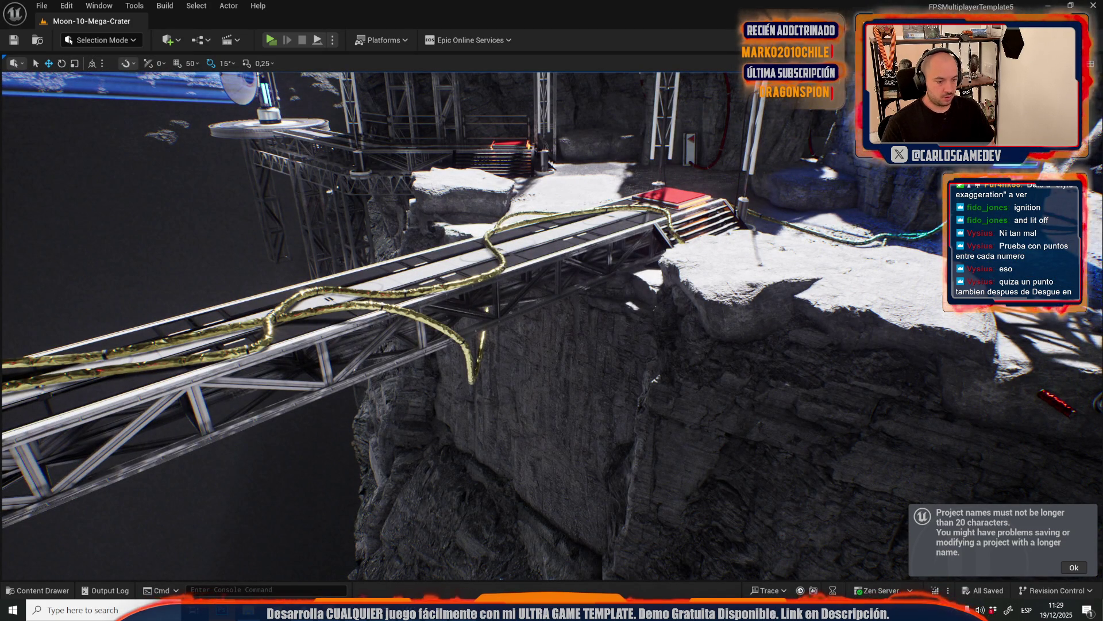
key(alt+Tab)
scroll(222, 419, down, 10)
click(276, 362)
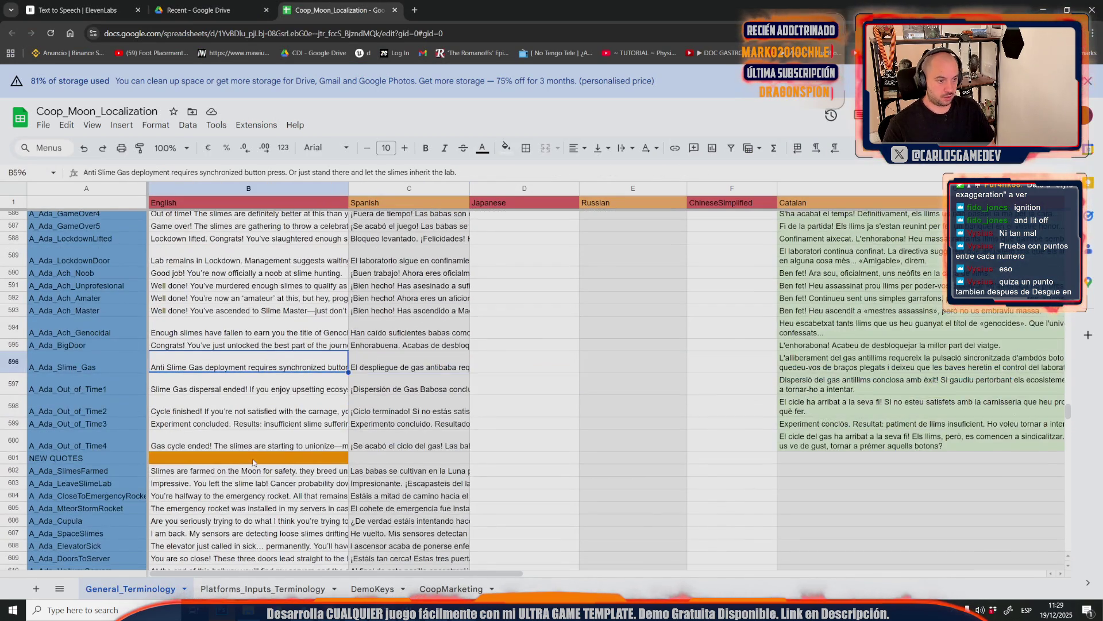
Scroll through the ending-quote voice lines, then bring the Mega-Crater Unreal Editor to the front
scroll(252, 462, down, 10)
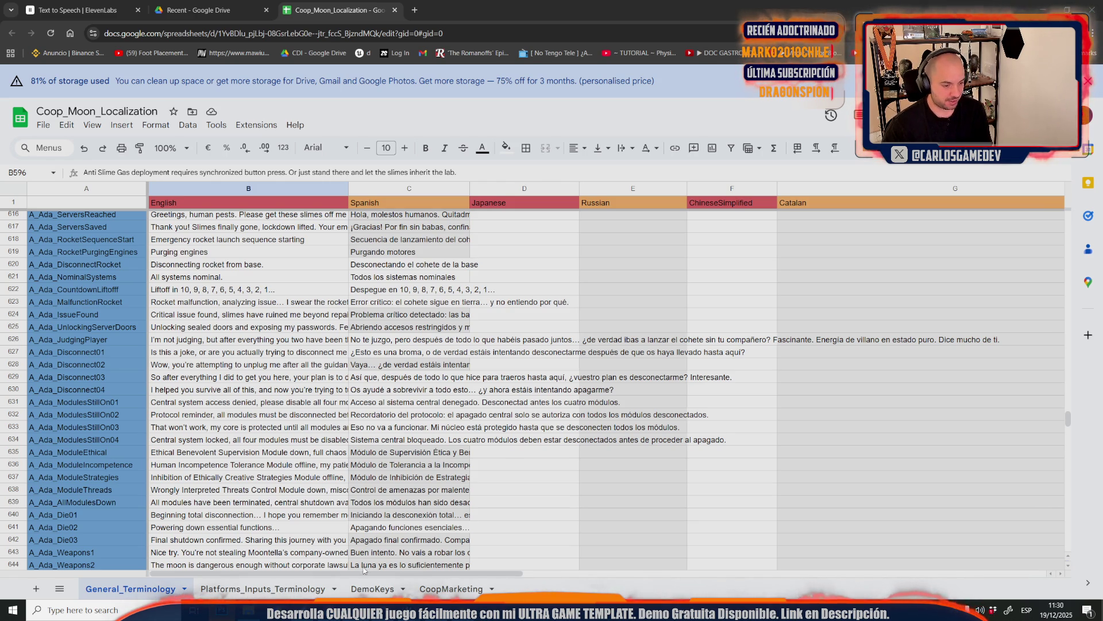
mouse_move(367, 597)
click(535, 566)
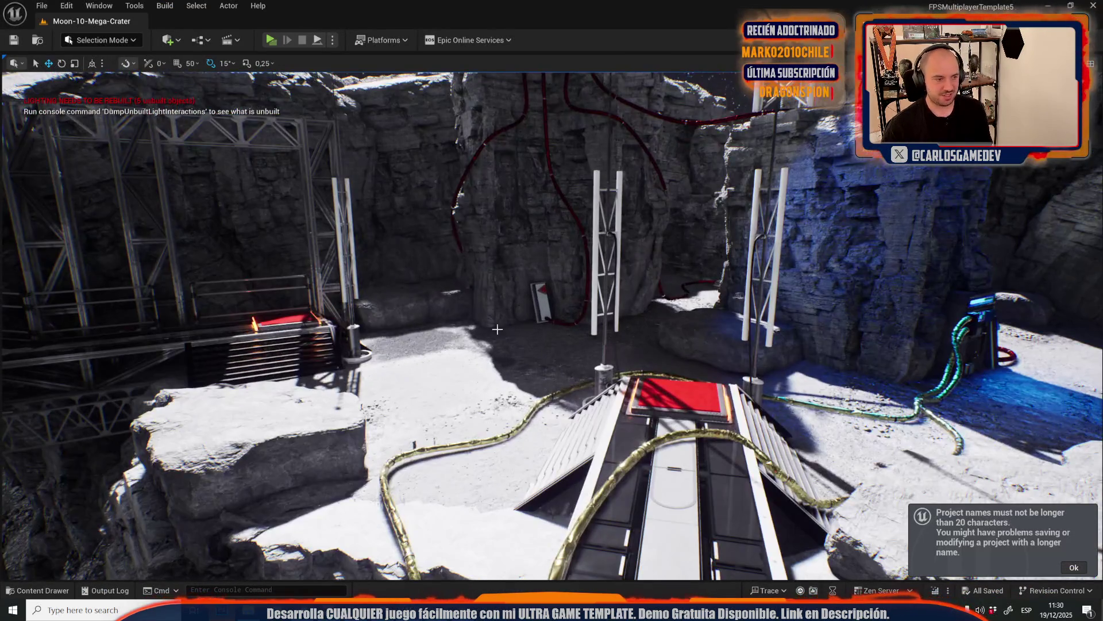
Return from the Mega-Crater level to the Coop_Moon_Localization spreadsheet
key(alt+Tab)
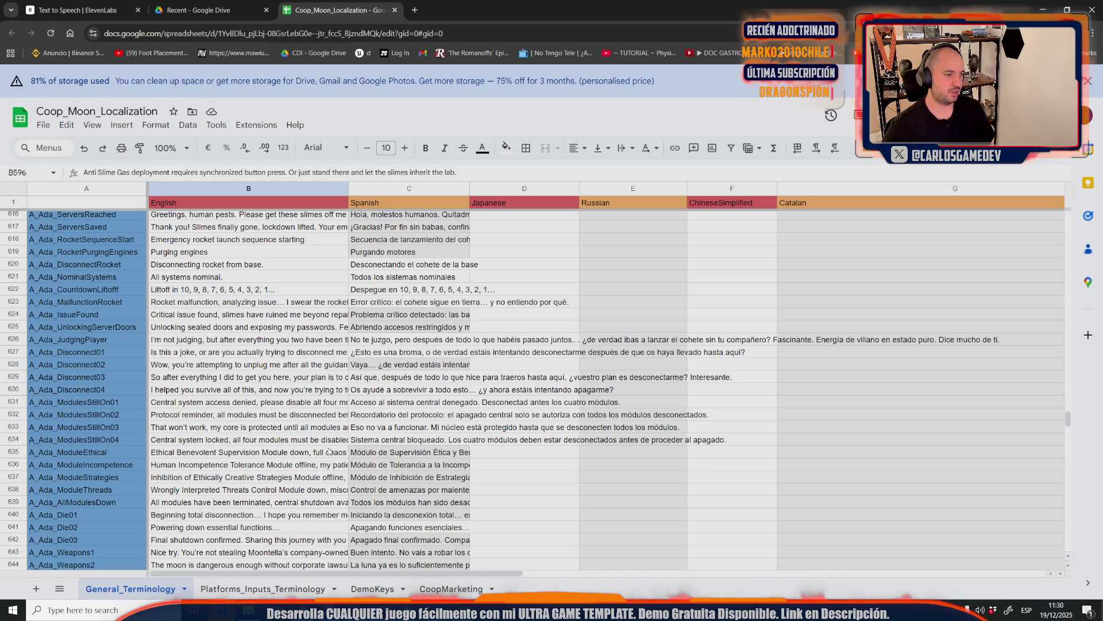
Check cell B625 and the full A_Ada_SlimesFarmed line in B602, then go to ElevenLabs
click(242, 326)
scroll(231, 370, up, 5)
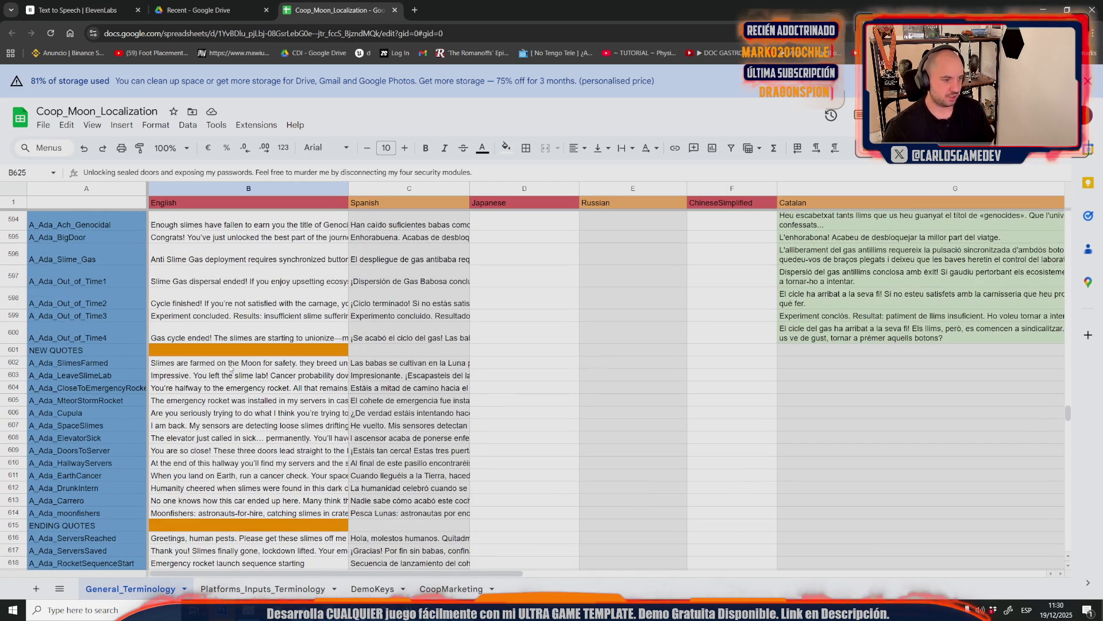
click(230, 368)
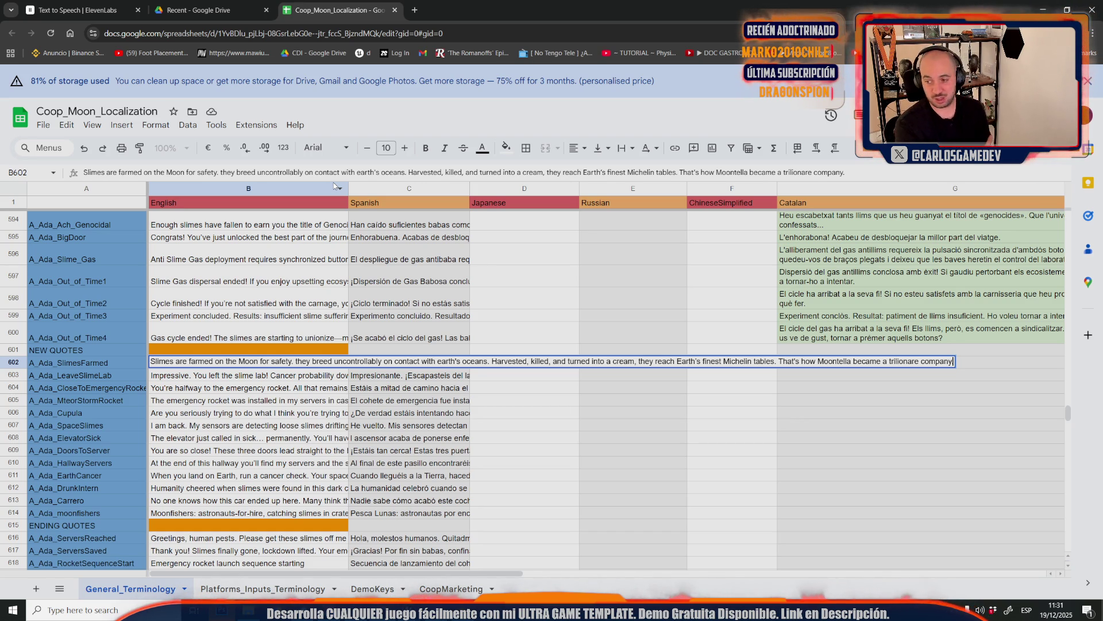
click(91, 5)
Play and pause the Spanish 'Despegue en 10…' countdown line, then return to the sheet
click(622, 573)
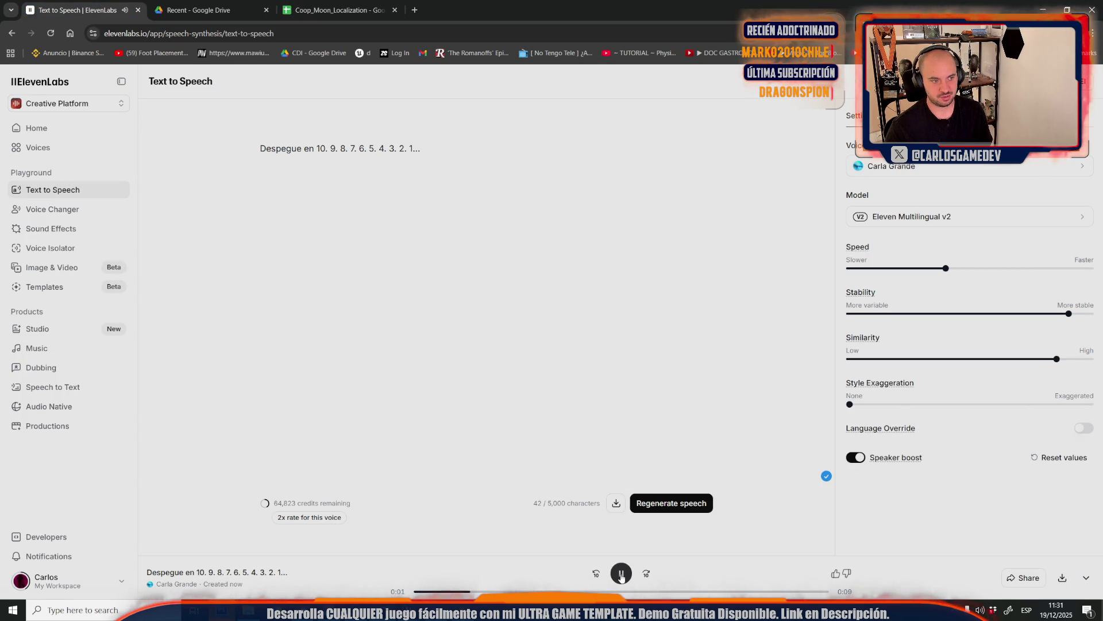
click(622, 577)
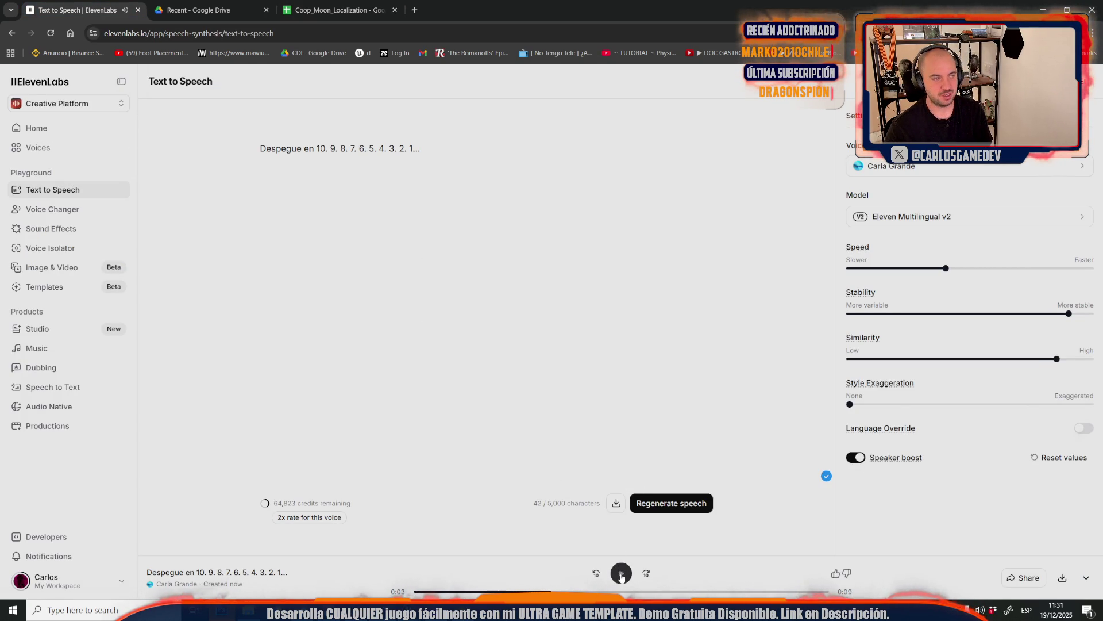
click(339, 10)
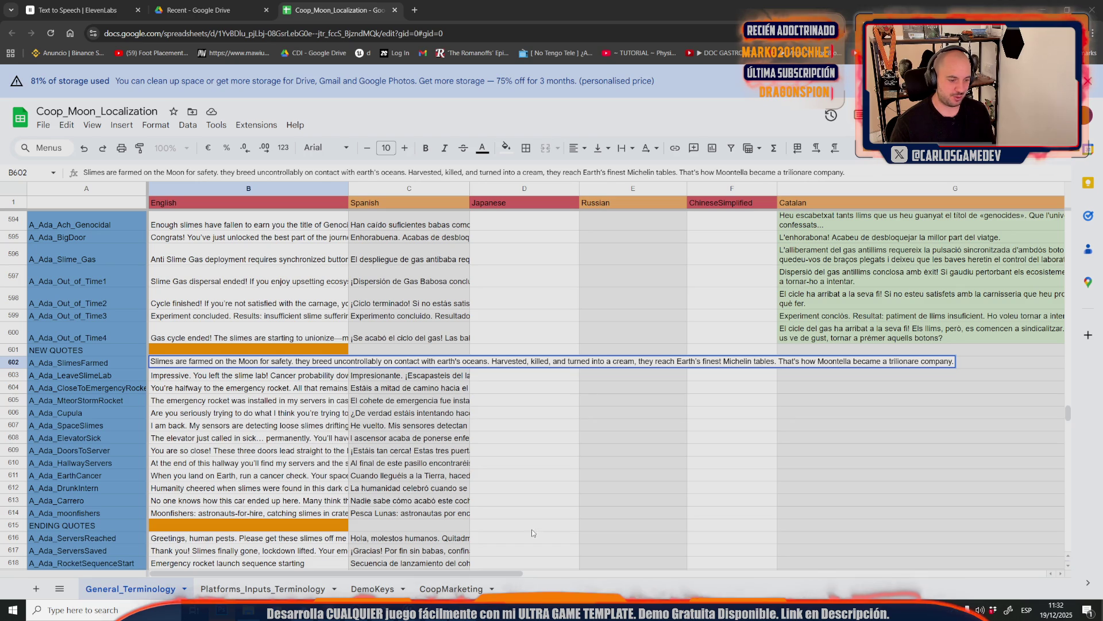
Open the Moon-13-Broken-Elevator level via File > Open Level and frame the red wall button
mouse_move(454, 609)
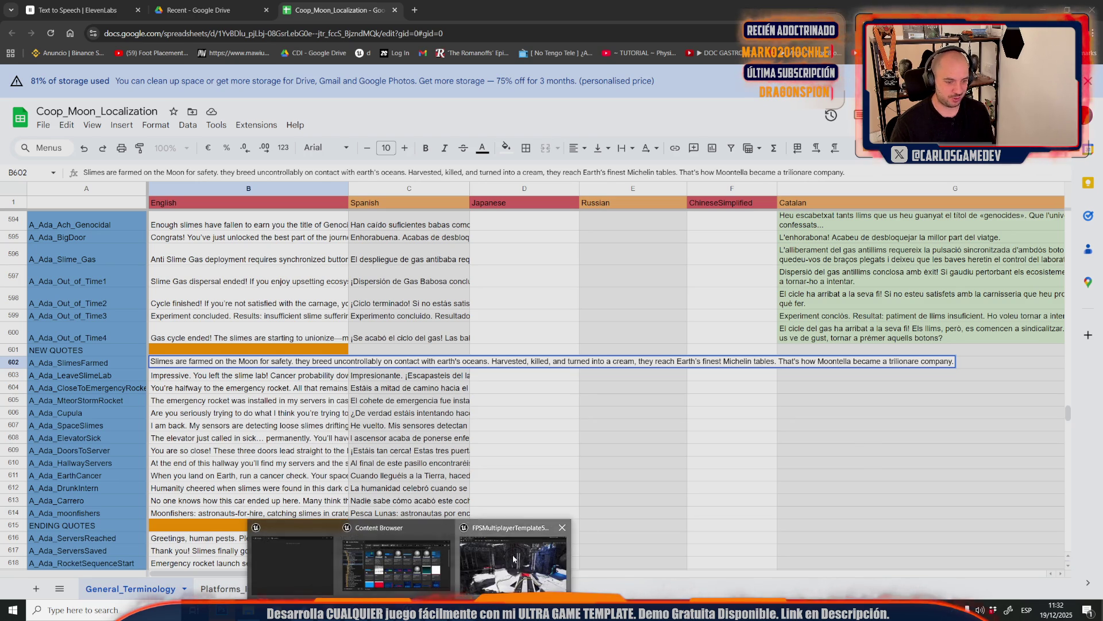
click(394, 552)
click(42, 5)
click(58, 59)
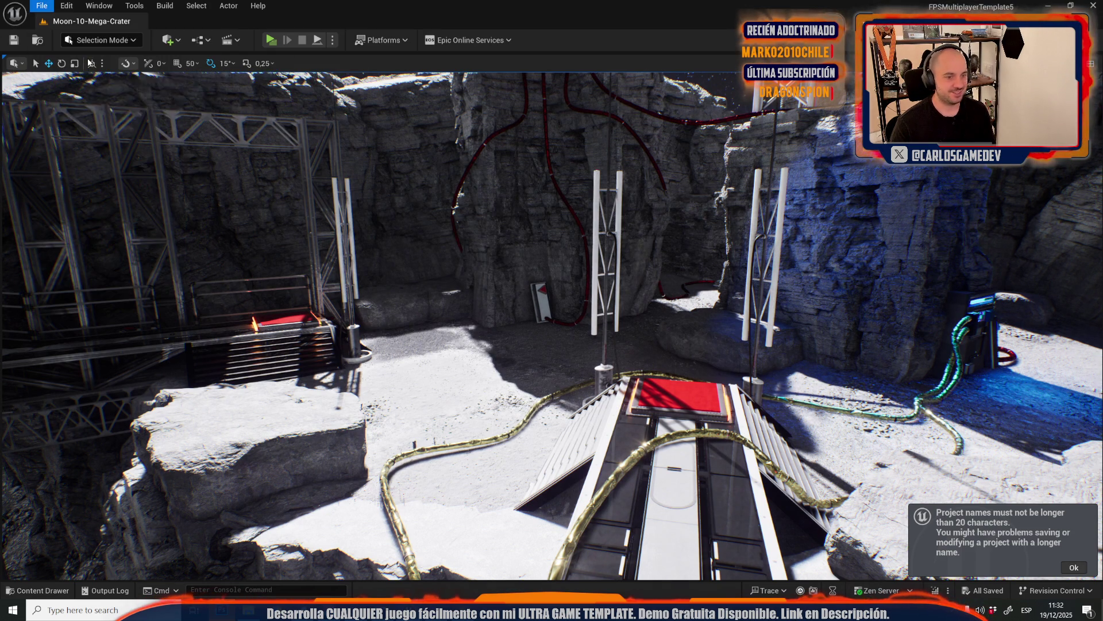
scroll(463, 280, down, 4)
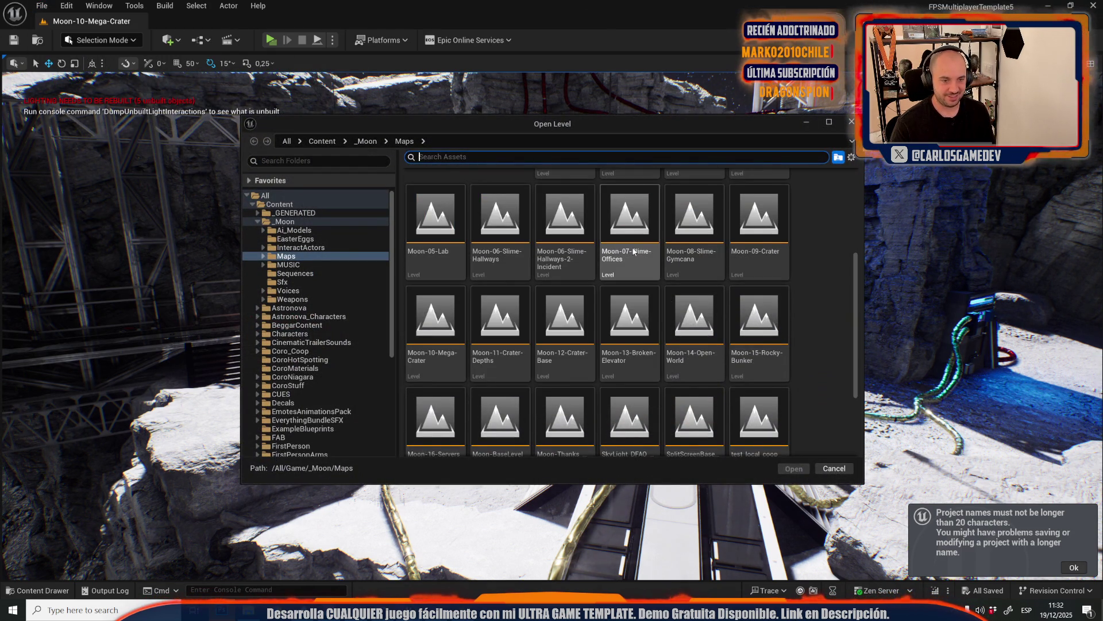
click(630, 332)
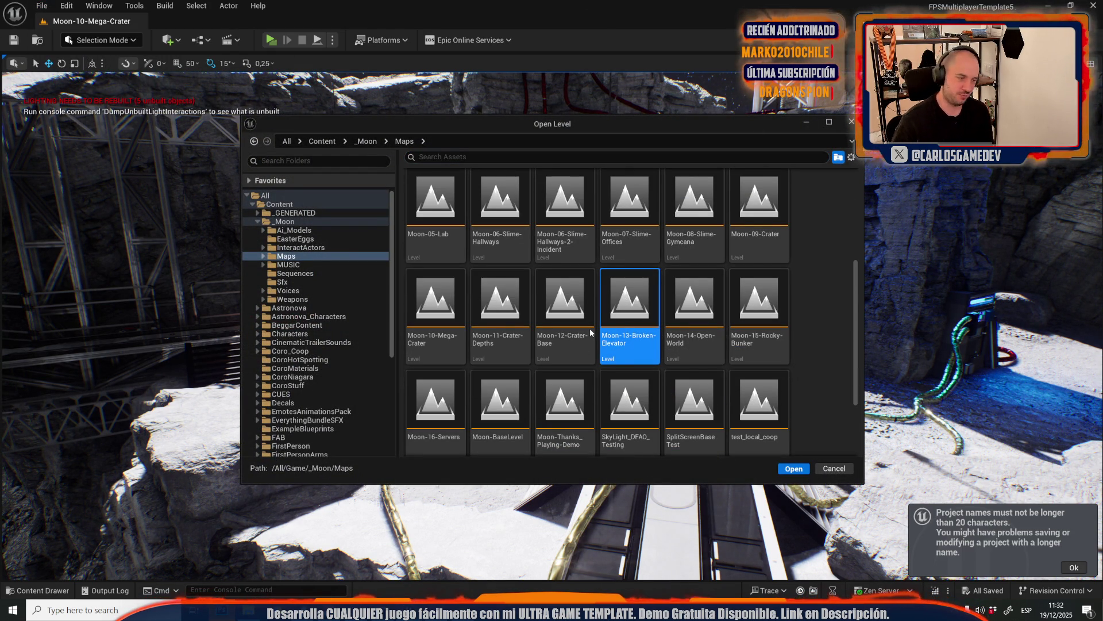
key(Return)
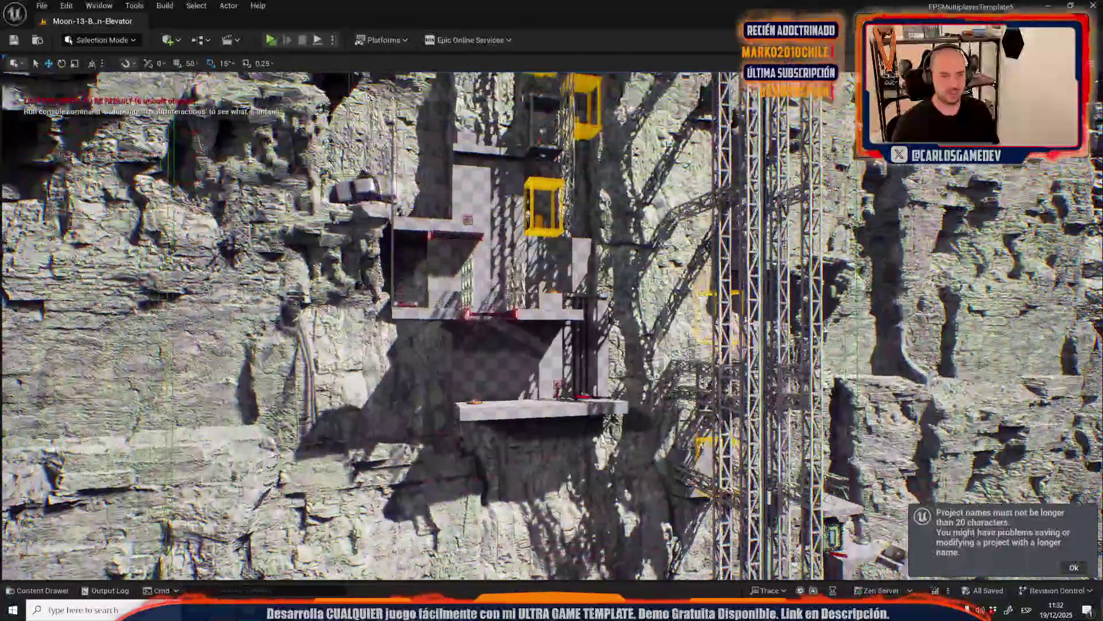
key(f)
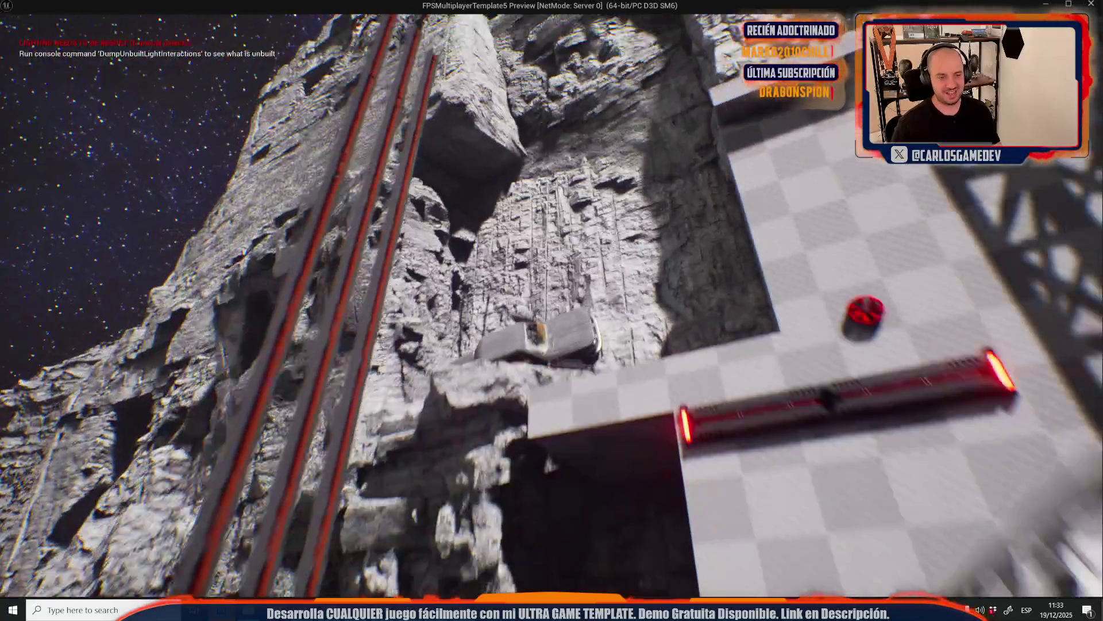
Stop the Broken-Elevator play-test and return to the editor
key(Escape)
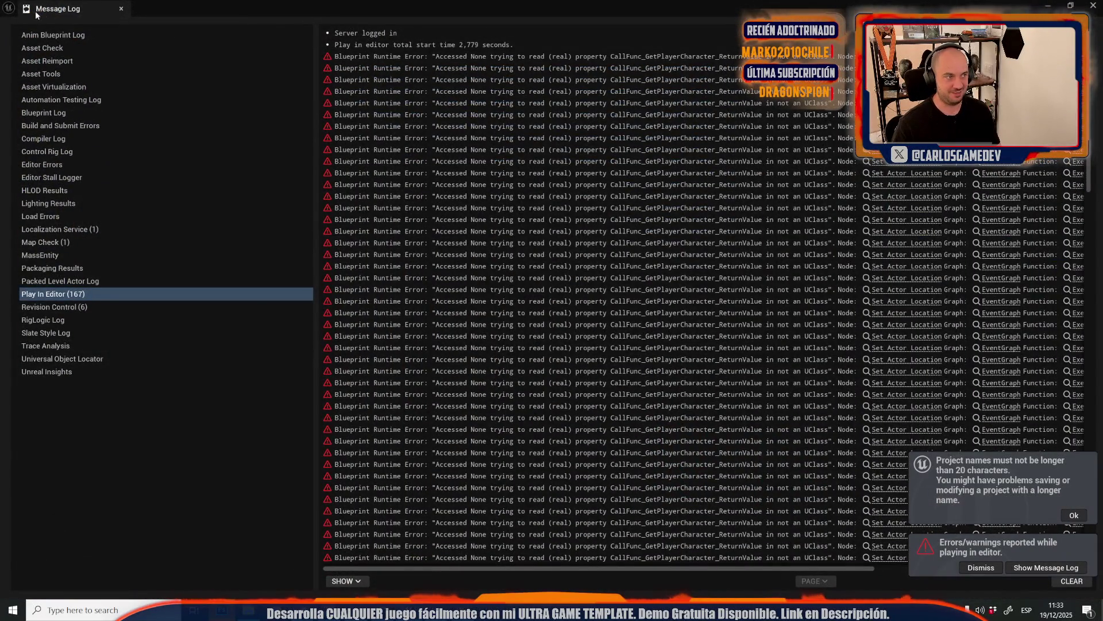
Close the Message Log to return to the Broken-Elevator level viewport
double_click(72, 8)
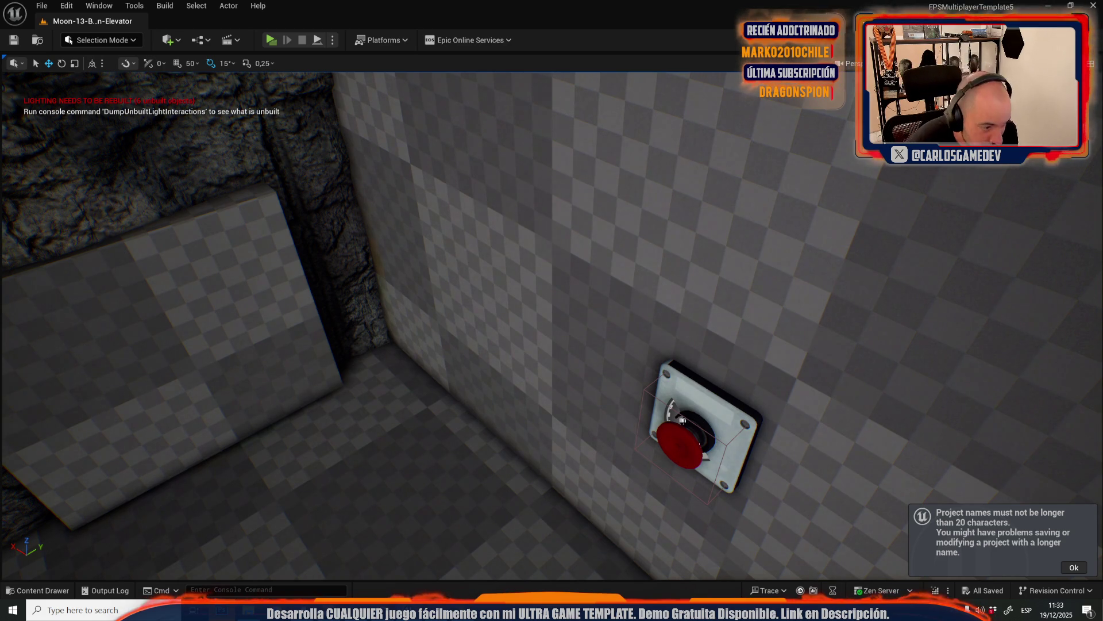
scroll(657, 453, down, 5)
Open the level editor's File menu with Moon-13-Broken-Elevator loaded
scroll(651, 451, down, 5)
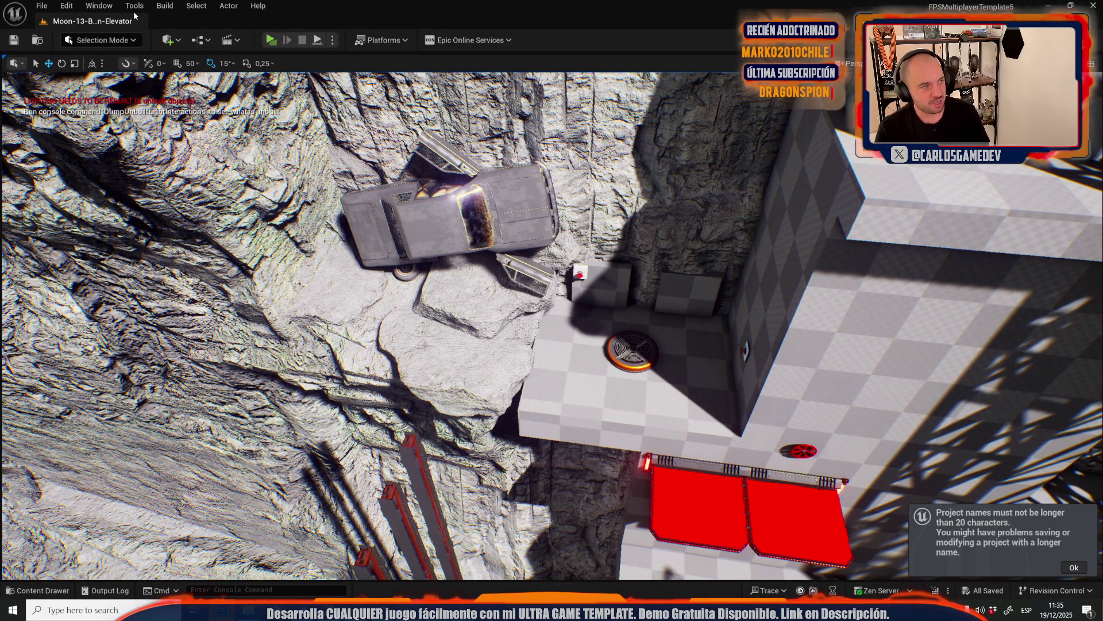
click(49, 11)
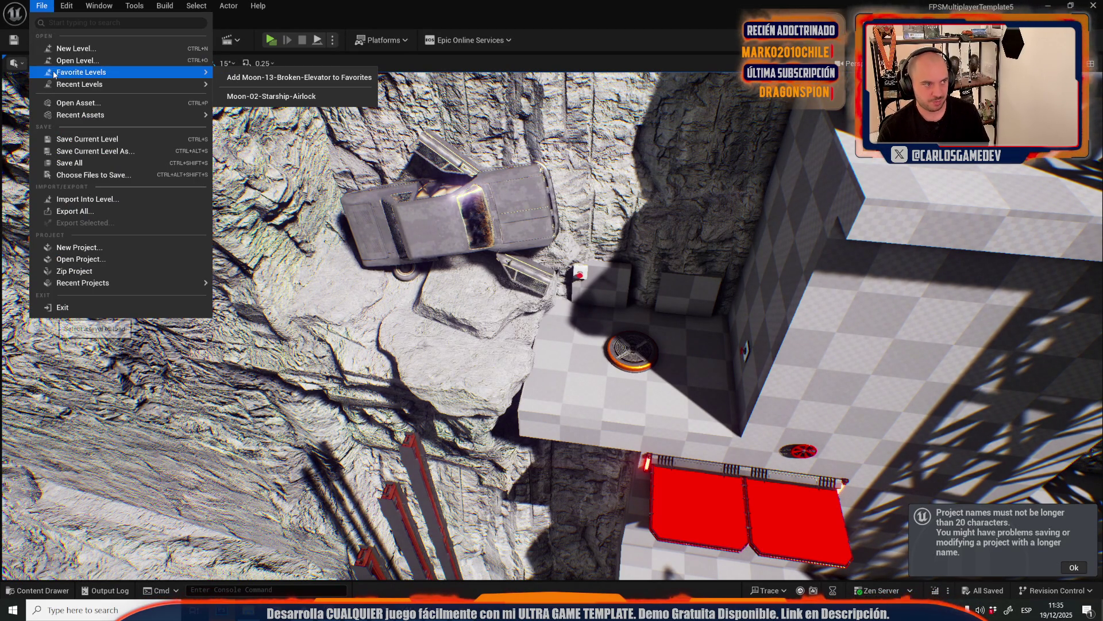
Open the Moon-13-Broken-Elevator level from the project's levels
click(78, 60)
scroll(667, 413, down, 2)
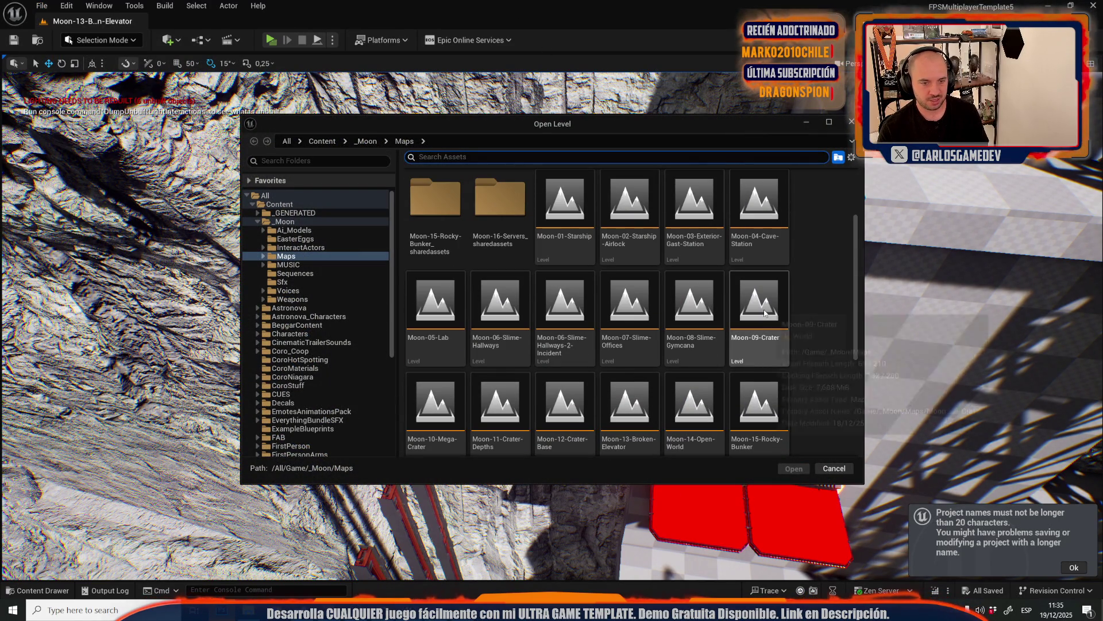
double_click(759, 345)
Play-test the level, walking to the elevator hatch and onto the jump pad, then stop
key(alt+p)
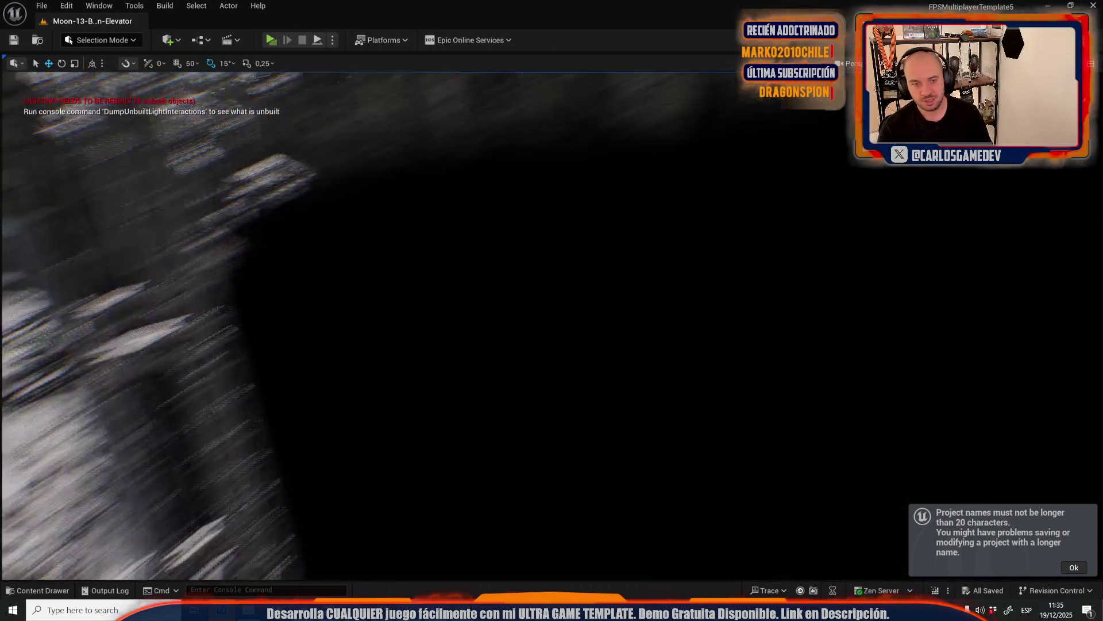
key(w)
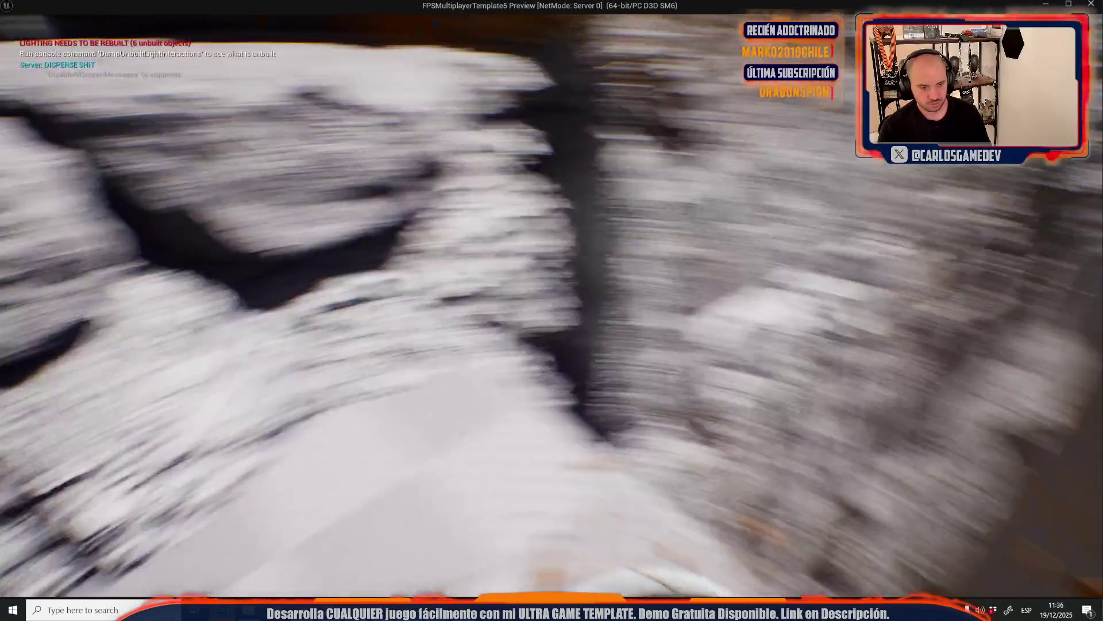
key(w)
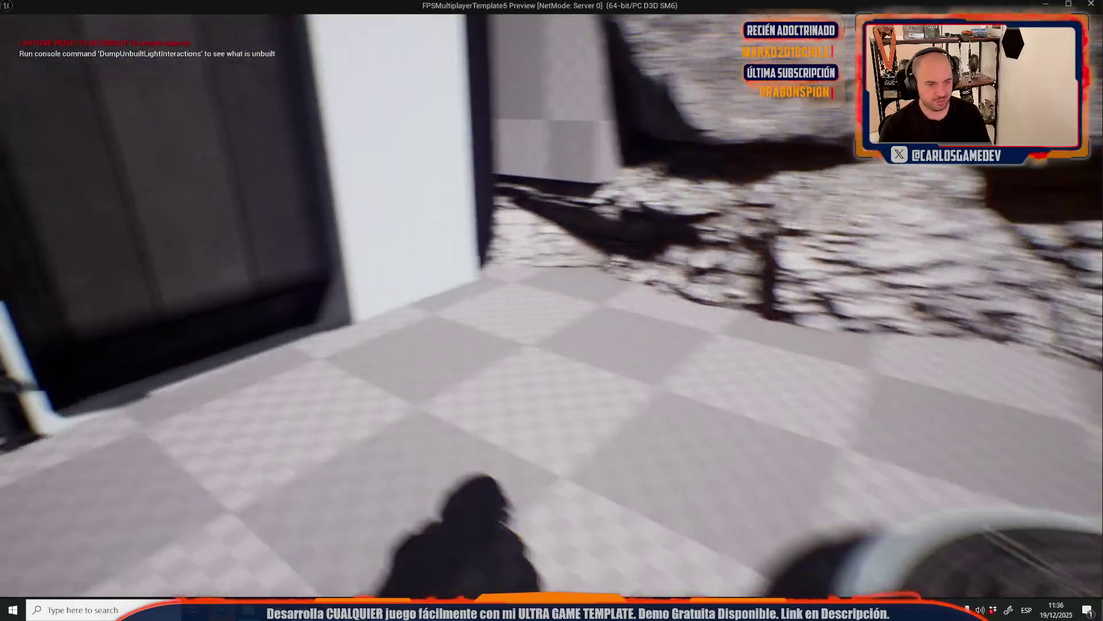
key(w)
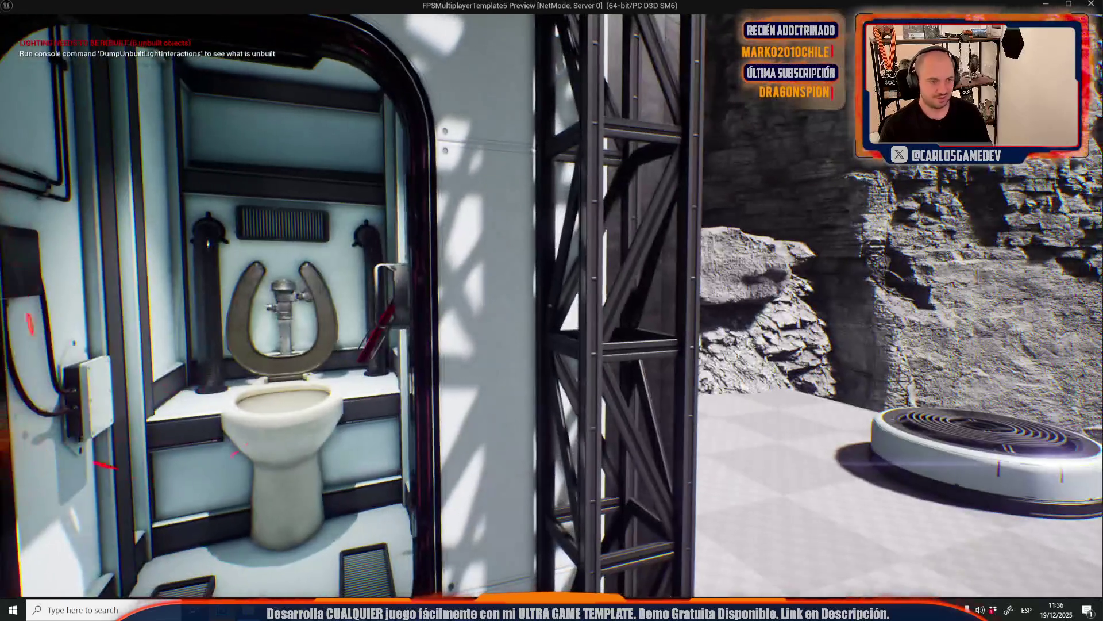
key(w)
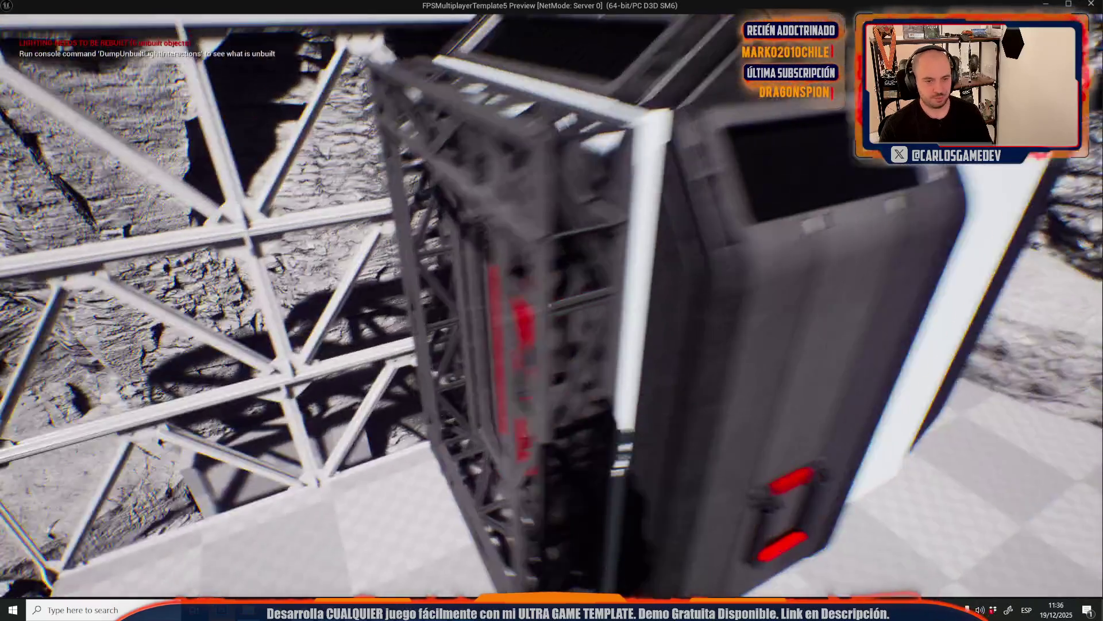
key(Escape)
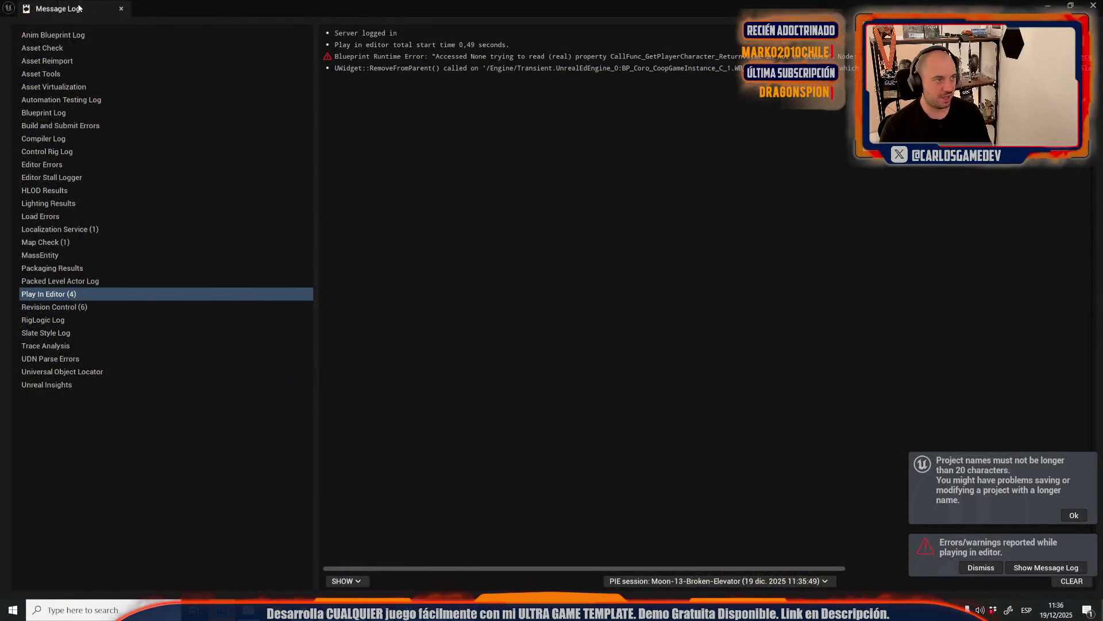
Run a quick play test, close the message log, and raise the jump pad slightly along Z
click(122, 8)
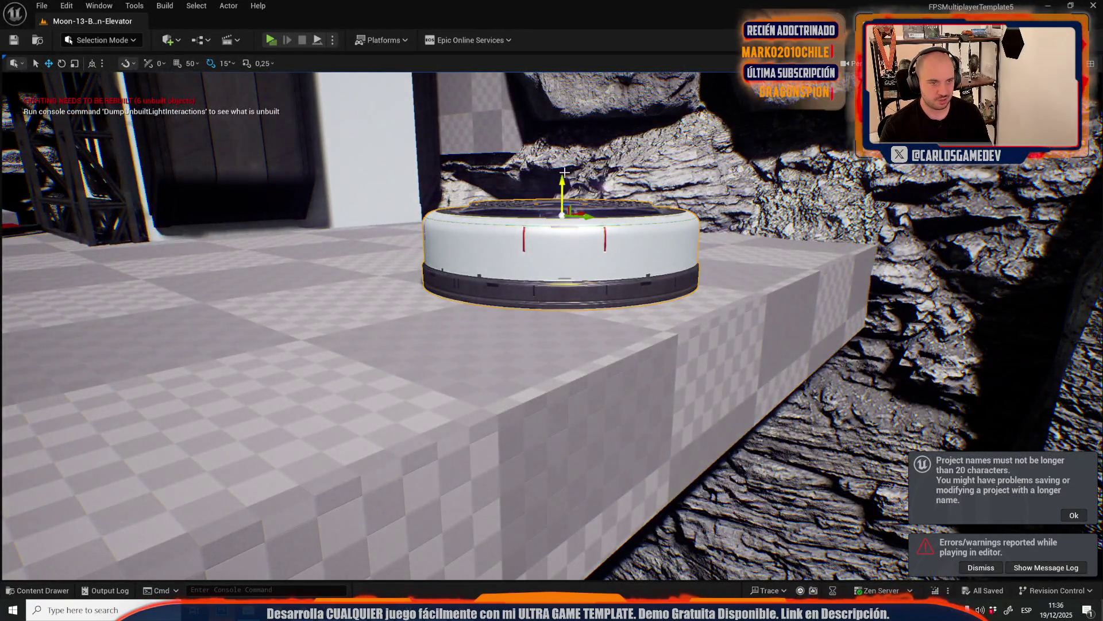
mouse_move(565, 172)
mouse_down()
mouse_move(474, 170)
mouse_move(471, 201)
mouse_up()
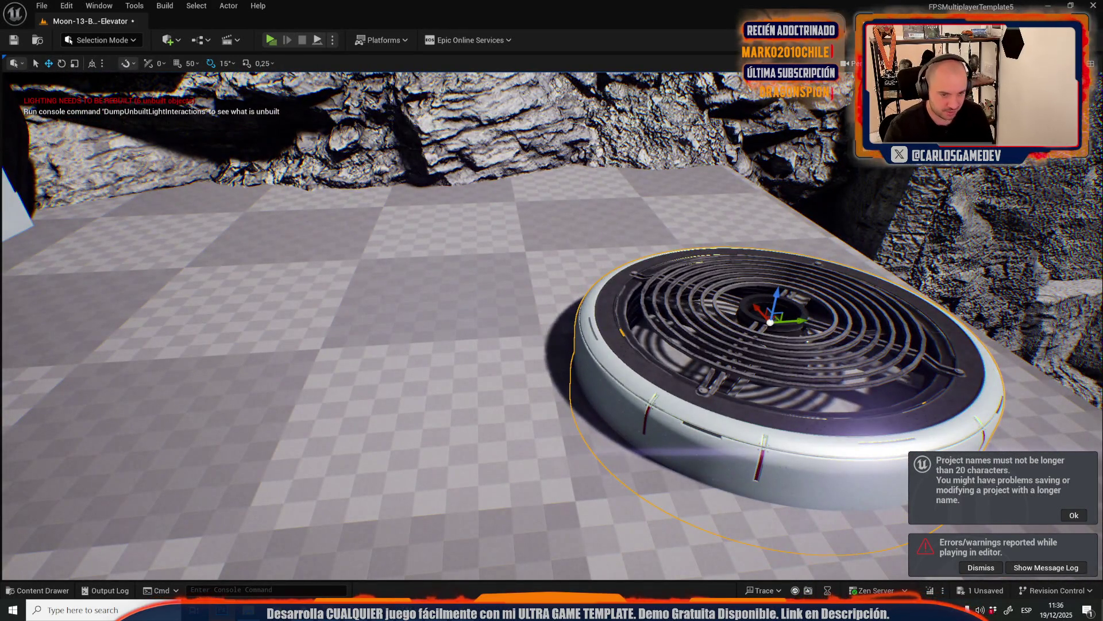
key(alt+p)
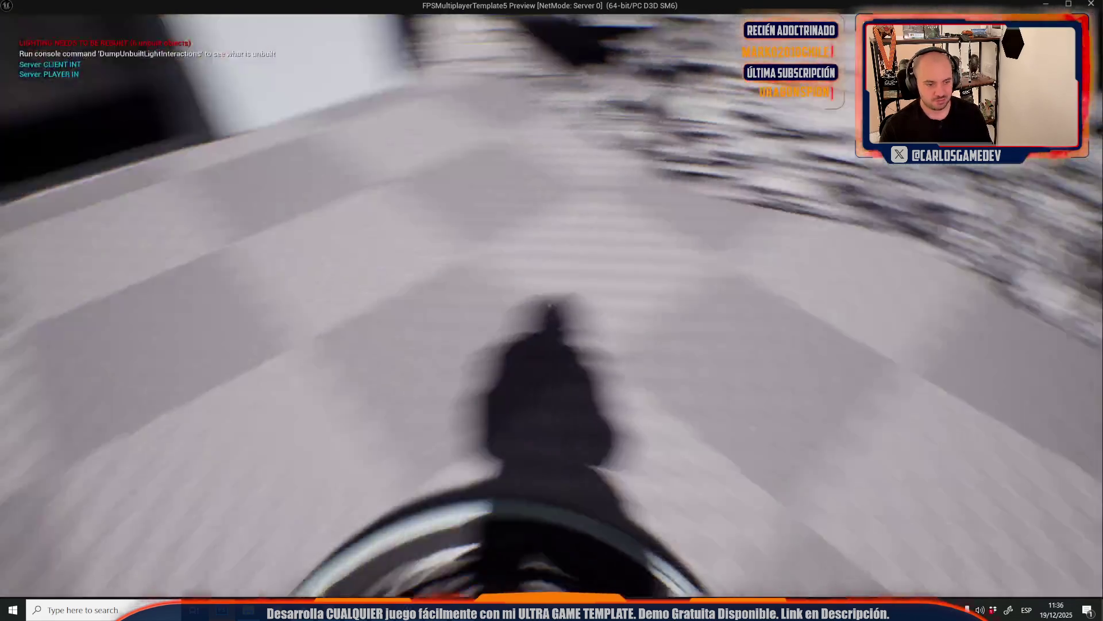
key(Escape)
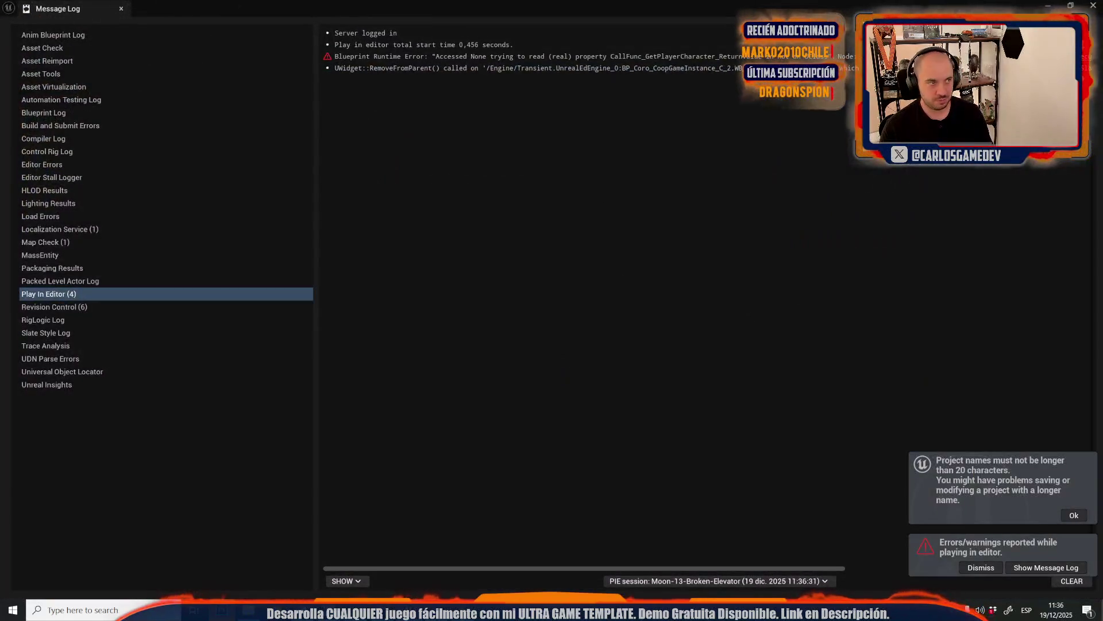
click(121, 9)
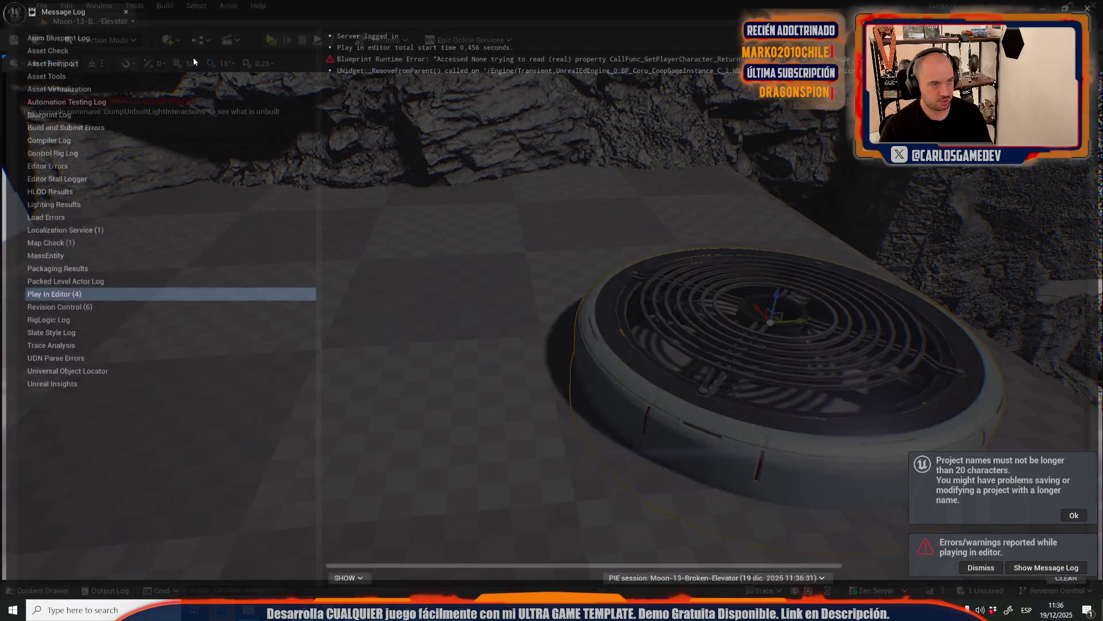
mouse_move(777, 289)
mouse_down()
mouse_move(795, 282)
mouse_move(780, 276)
mouse_up()
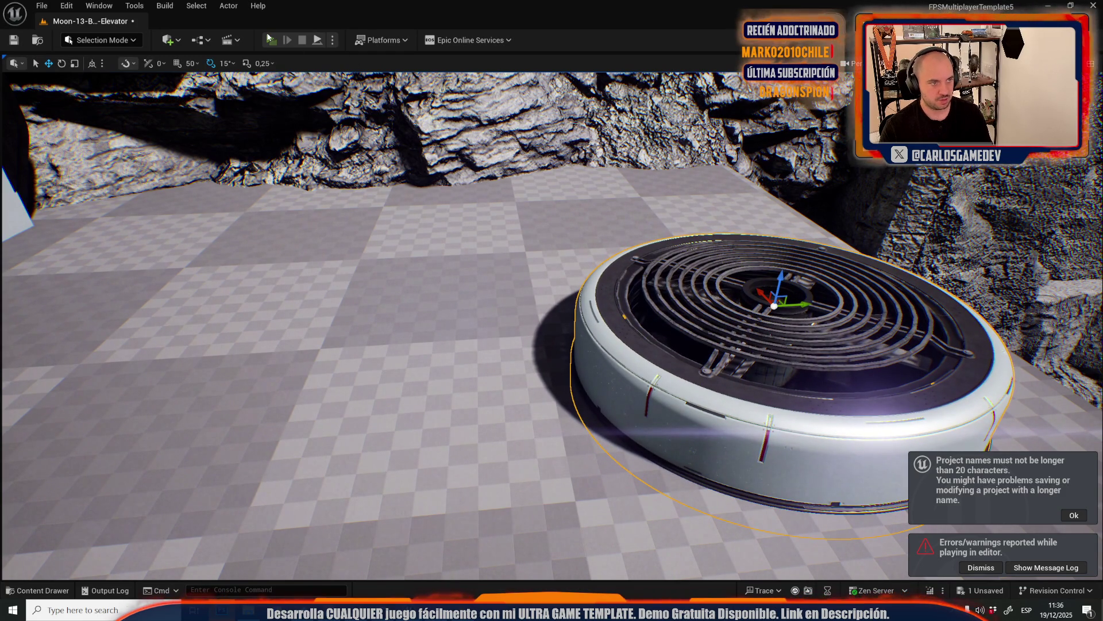
click(271, 41)
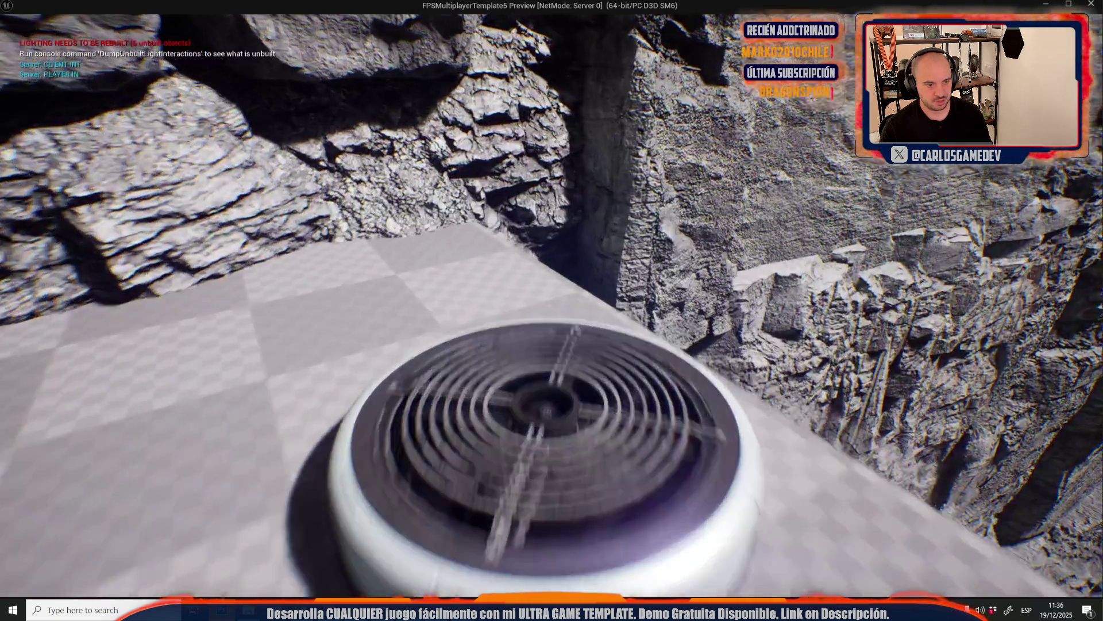
key(Escape)
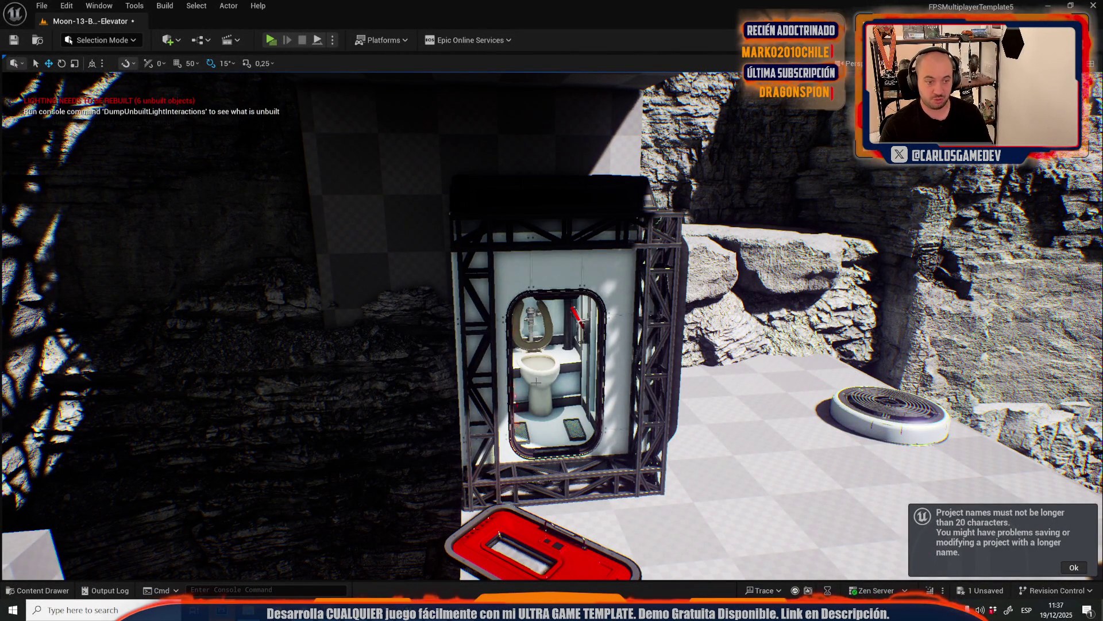
drag(568, 344, 621, 299)
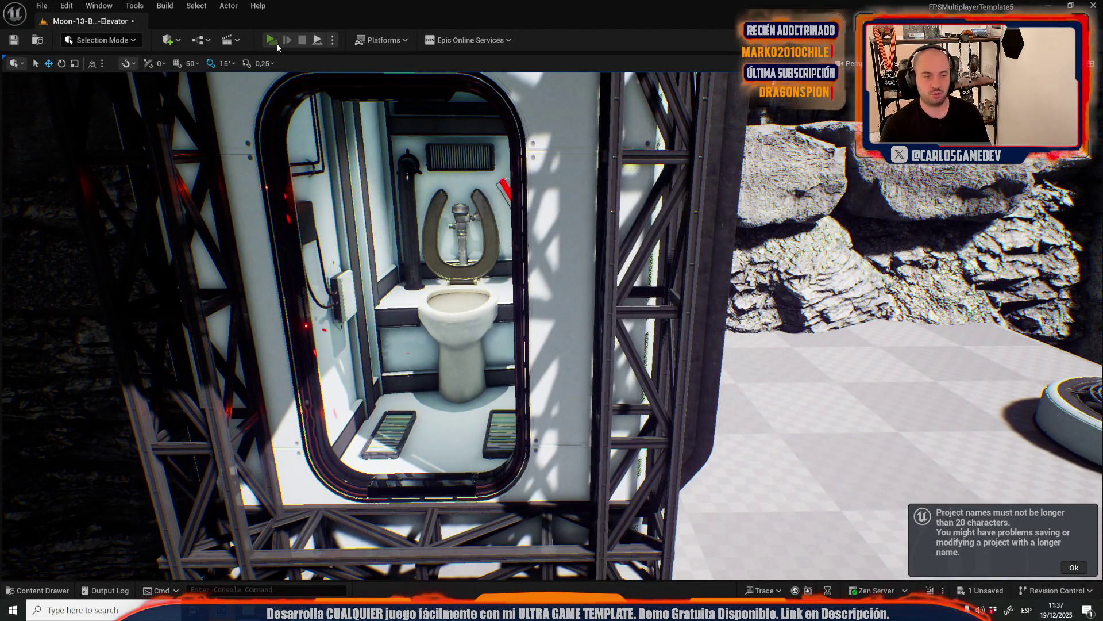
click(276, 41)
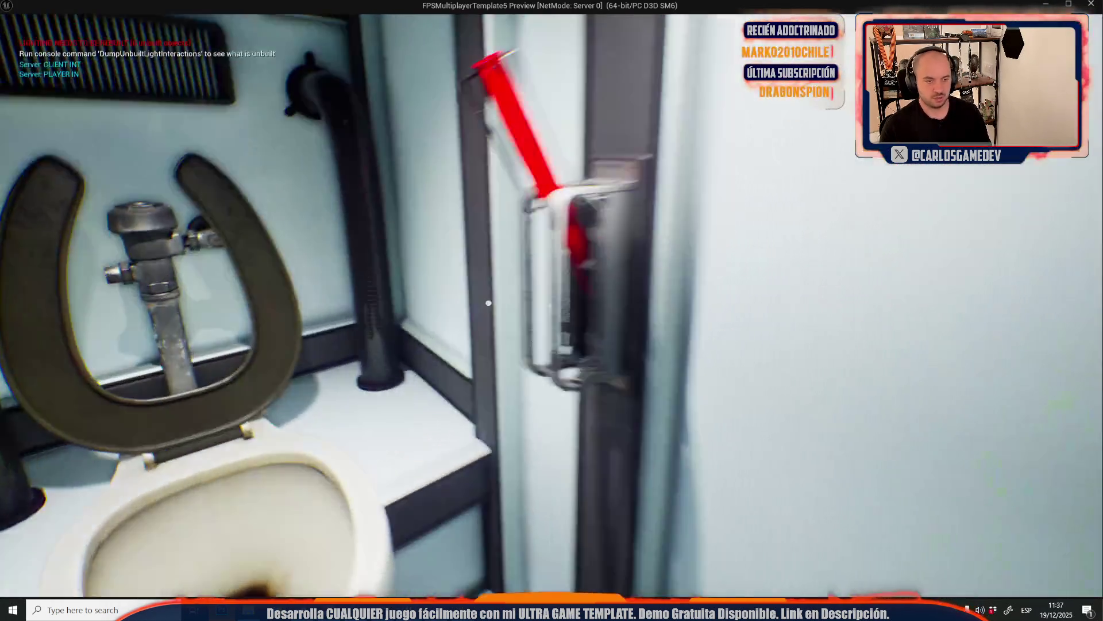
key(e)
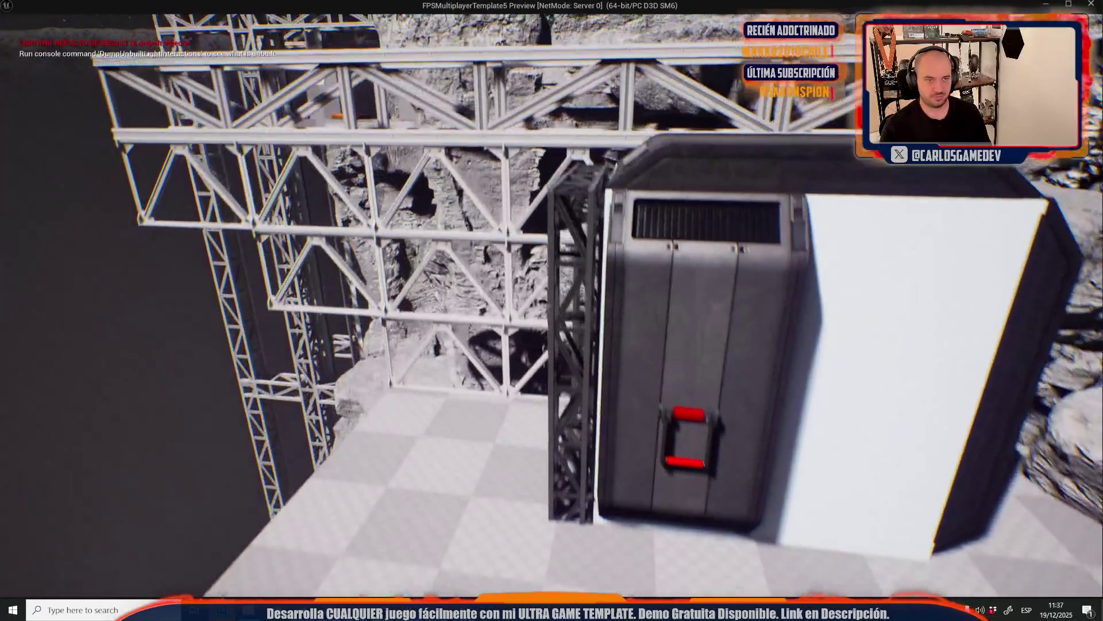
key(Escape)
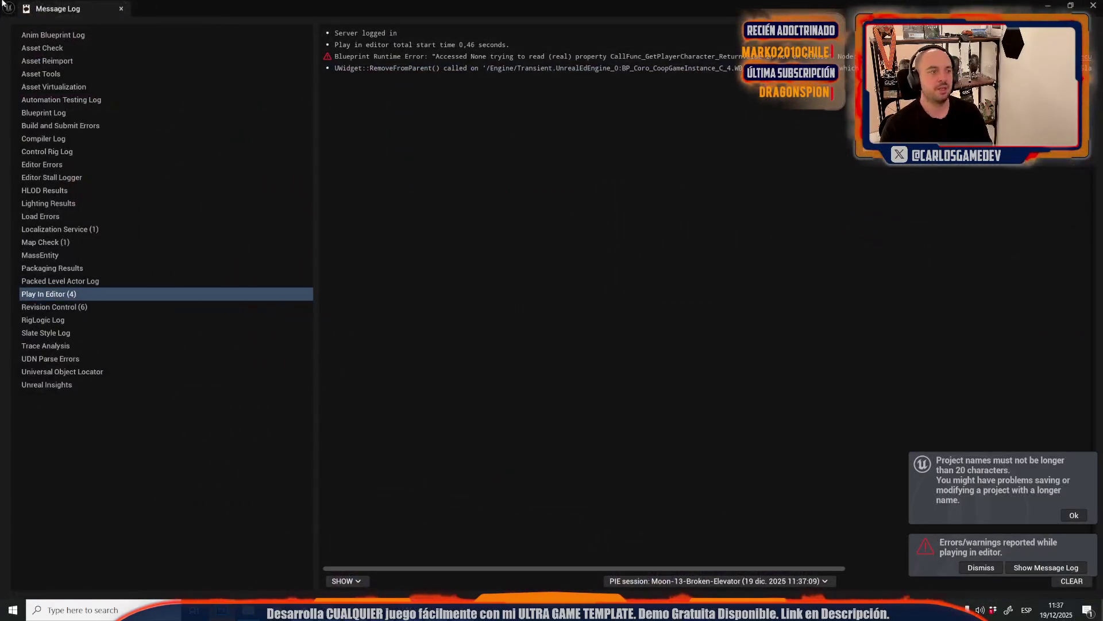
click(121, 9)
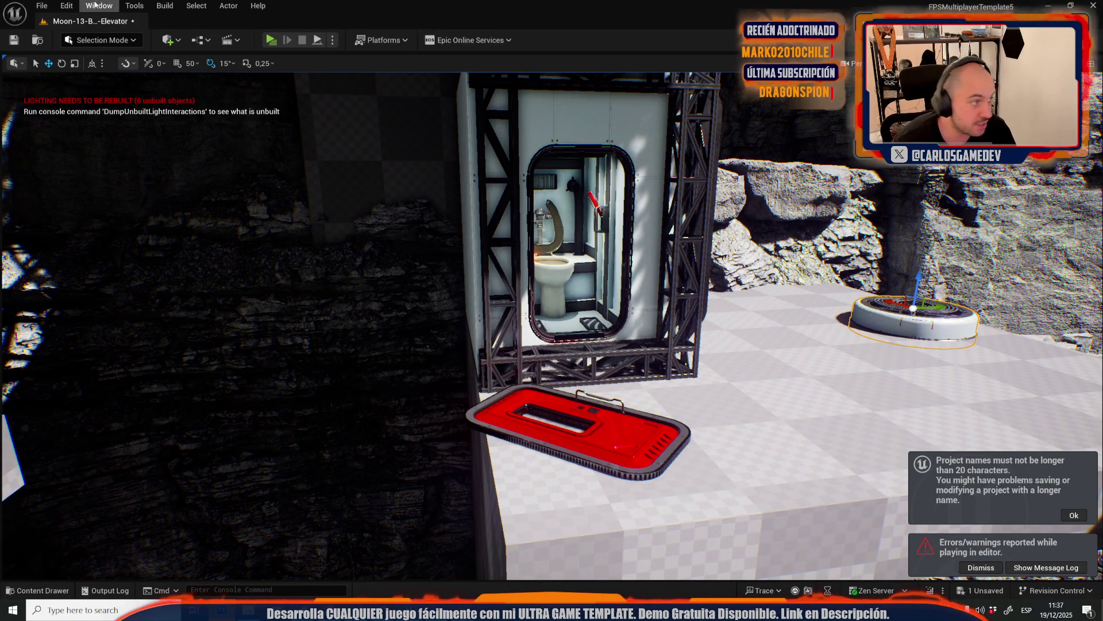
click(45, 7)
mouse_move(147, 86)
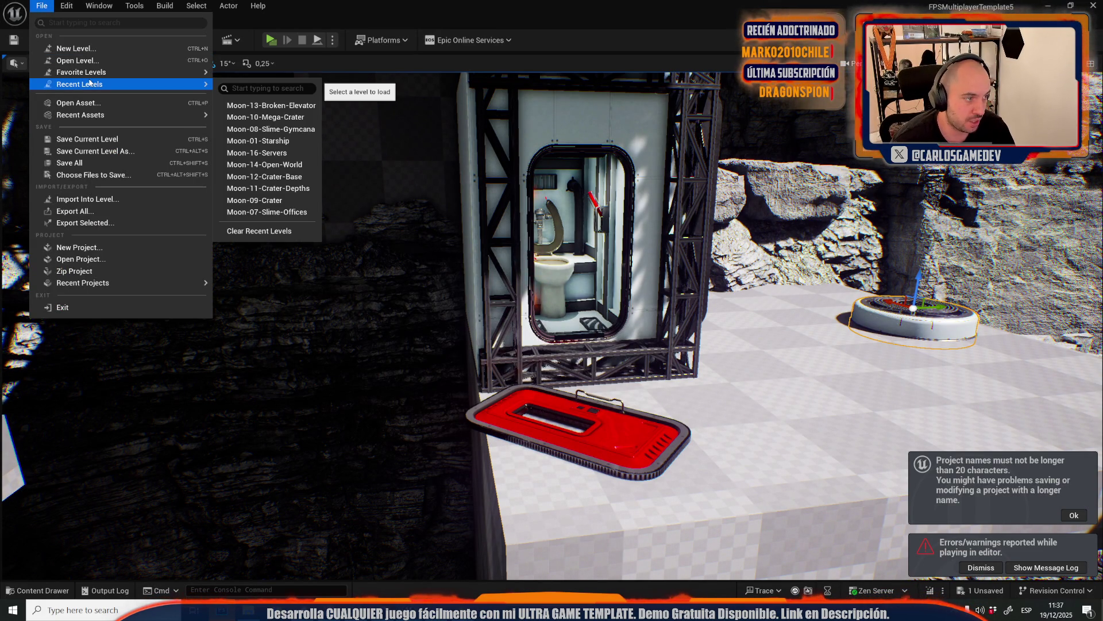
Open Moon-10-Mega-Crater from Recent Levels, saving the Broken-Elevator changes and dismissing the warning
click(270, 106)
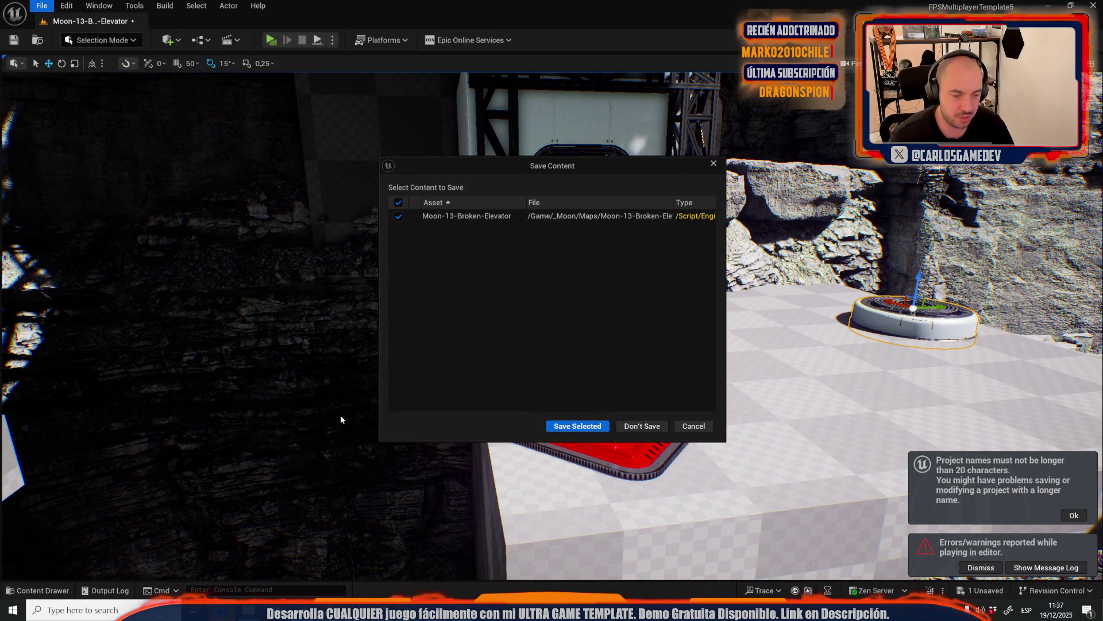
click(591, 426)
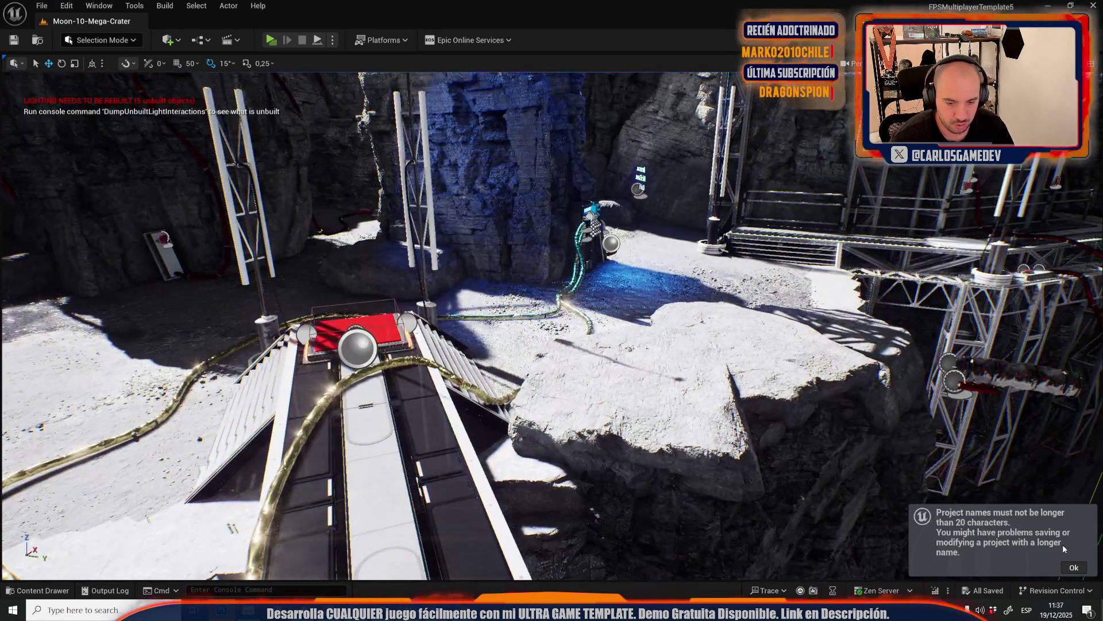
click(1072, 569)
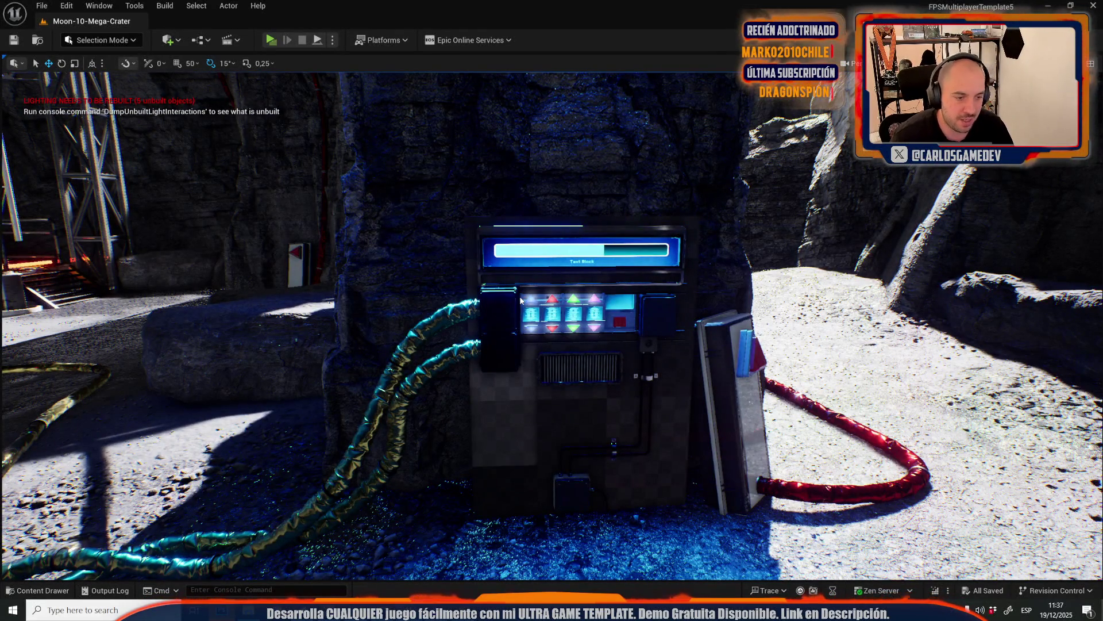
key(alt+p)
key(w)
key(s)
key(w)
key(s)
key(w)
key(s)
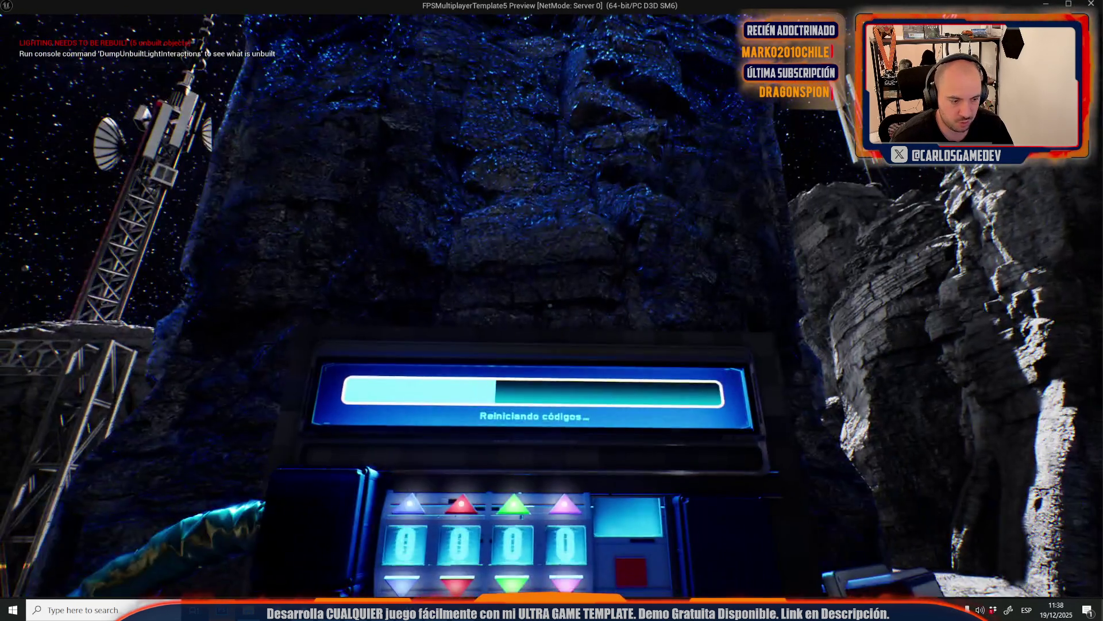
key(w)
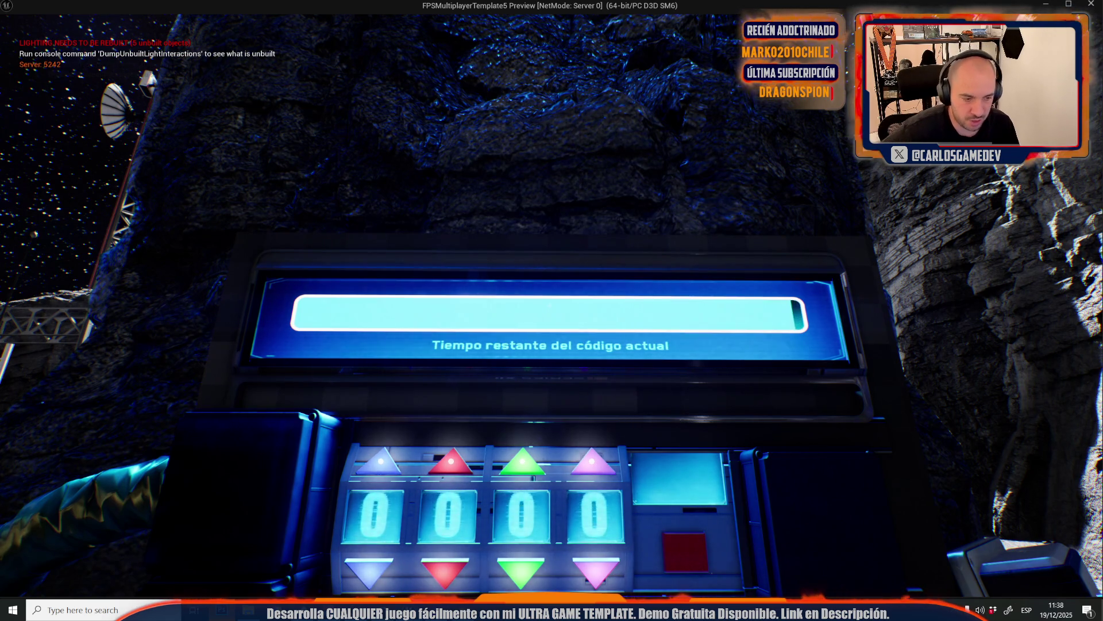
key(s)
key(w)
key(s)
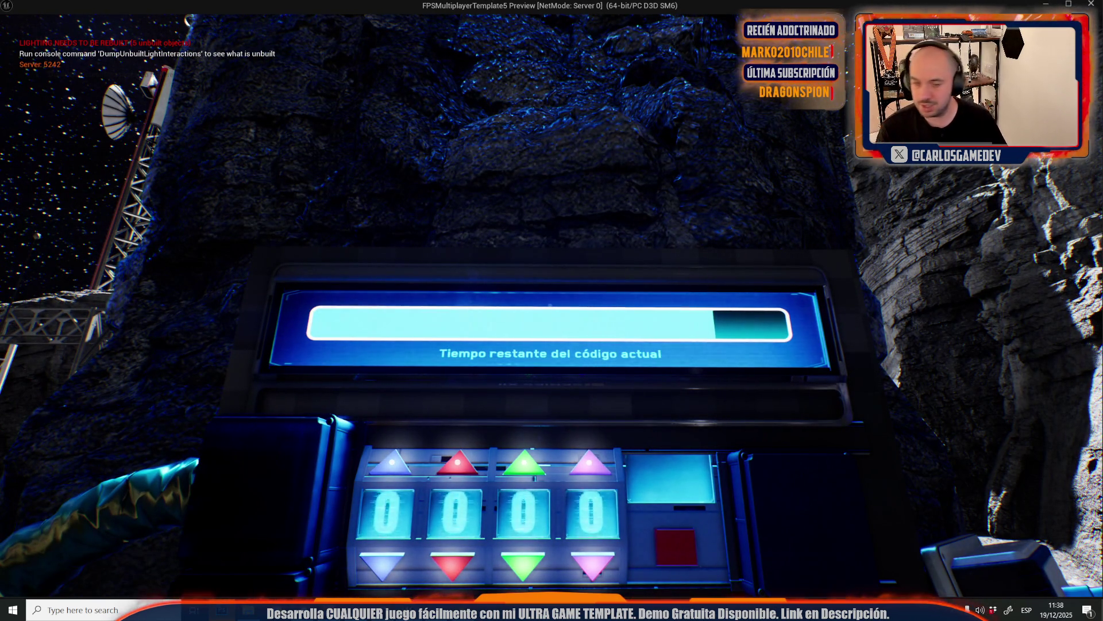
key(w)
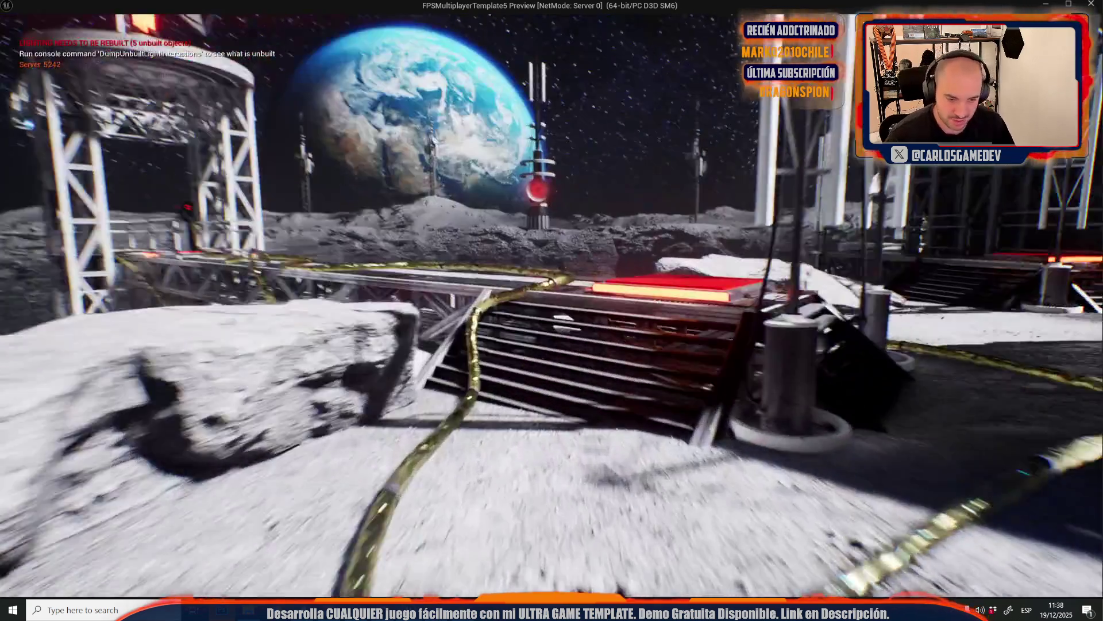
key(w)
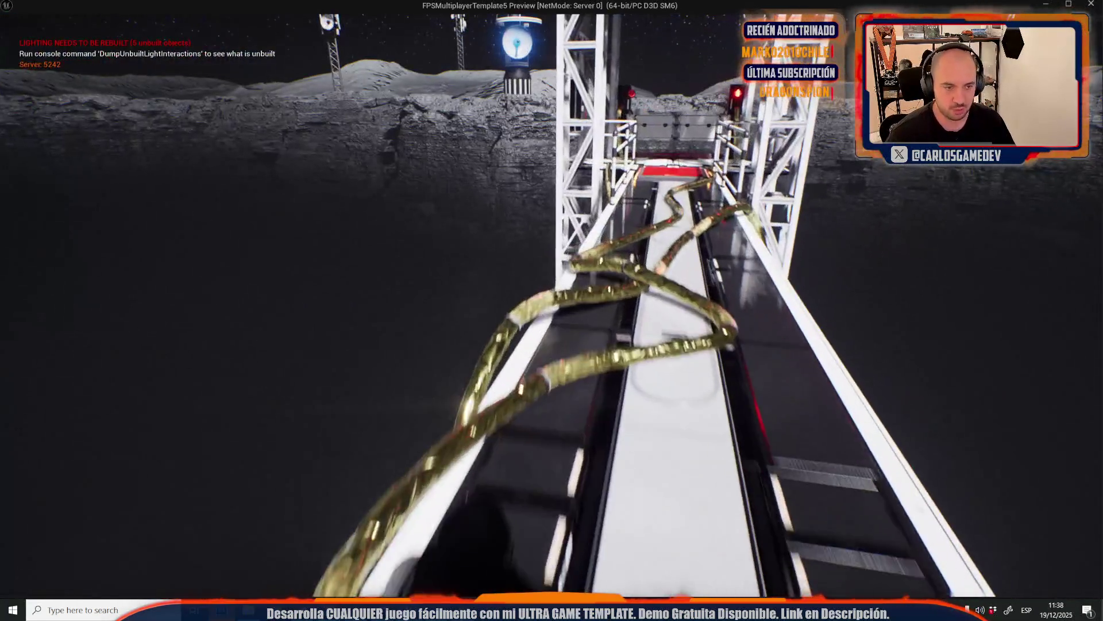
key(w)
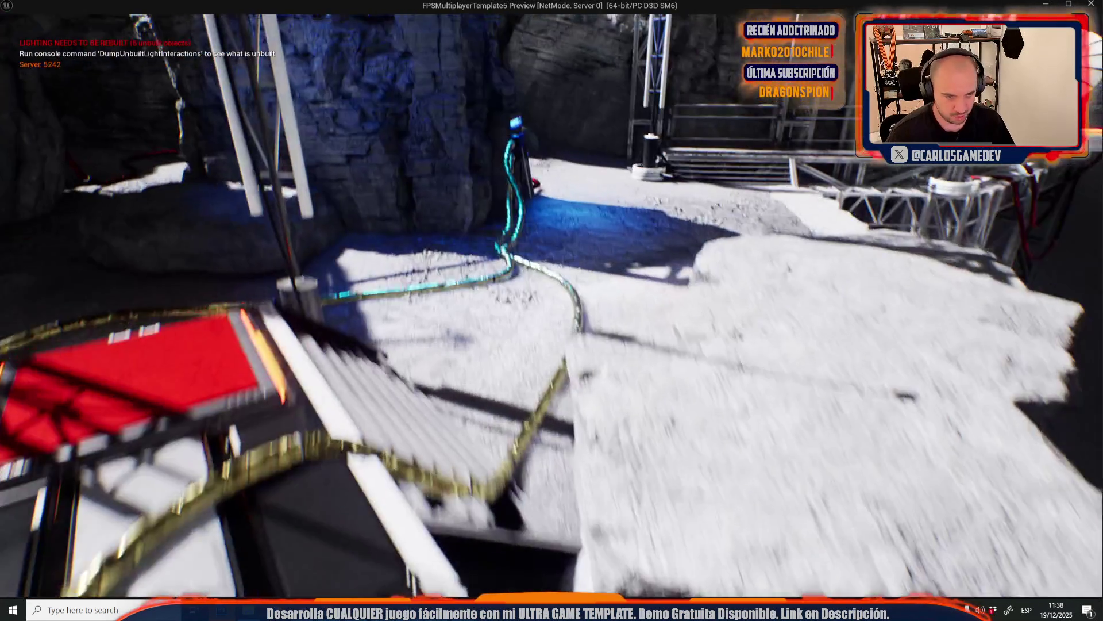
key(w)
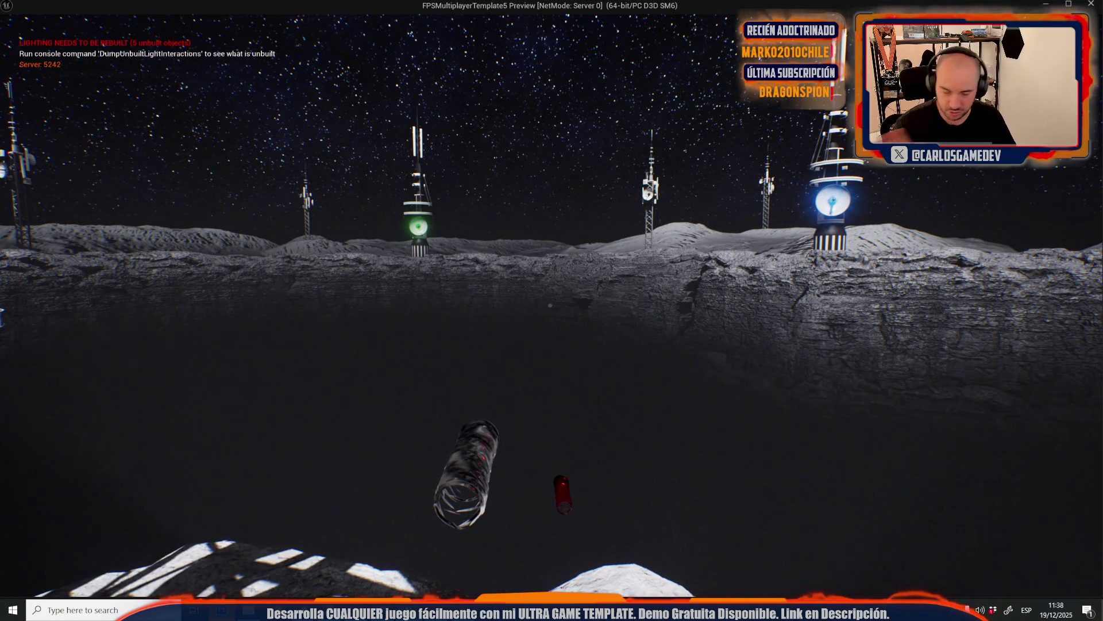
key(Escape)
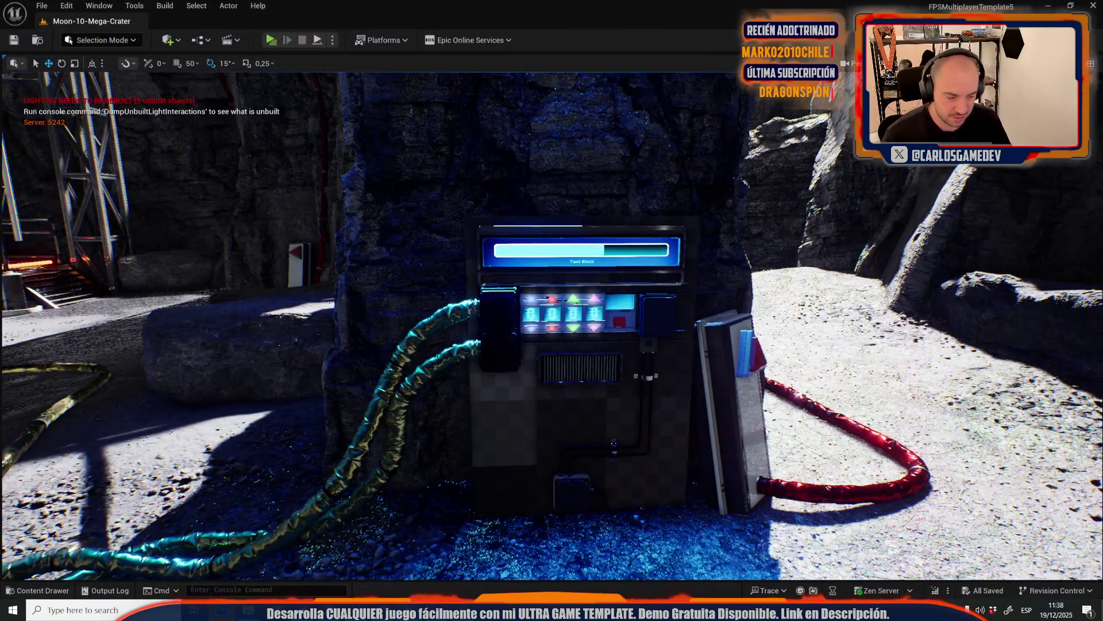
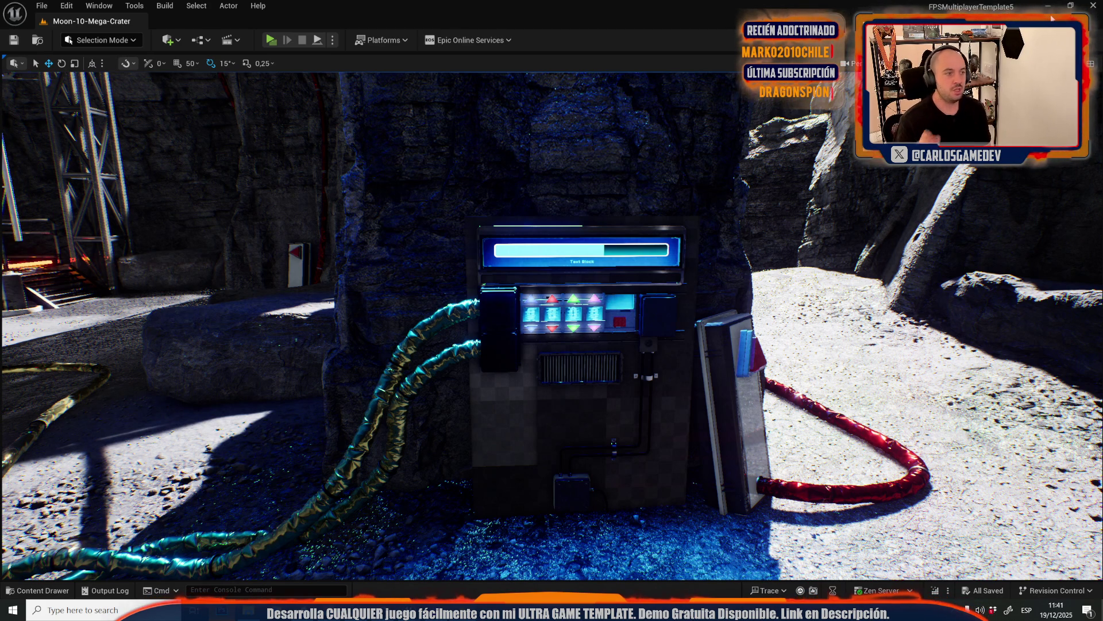
Open the Moon-15-Rocky-Bunker level from the _Moon/Maps folder in place of Moon-10-Mega-Crater
click(41, 5)
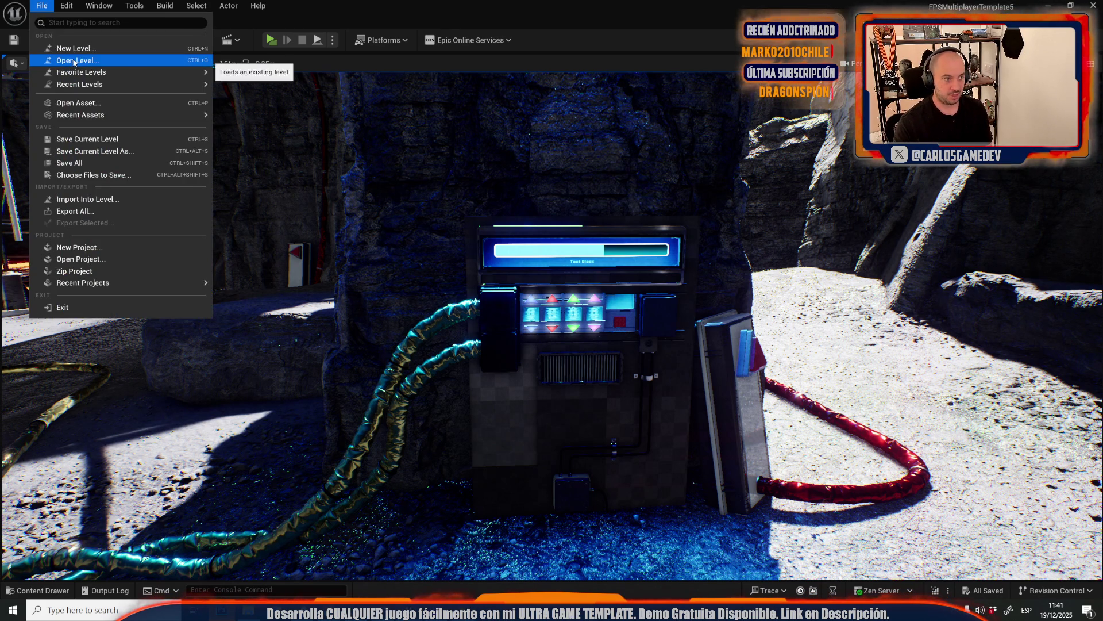
click(74, 60)
scroll(632, 373, down, 3)
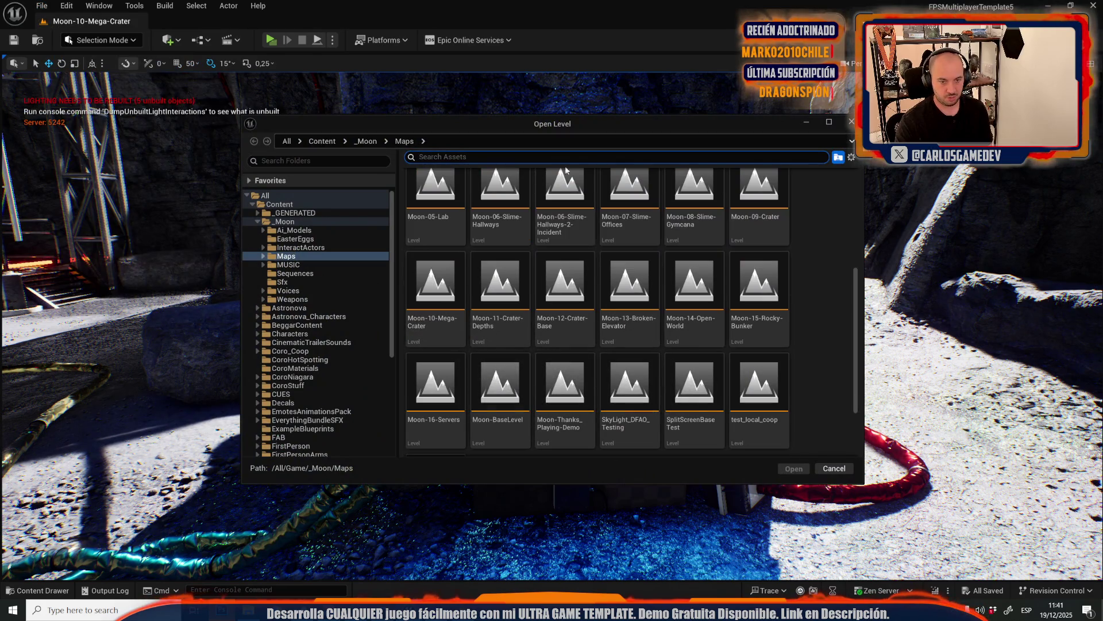
click(769, 297)
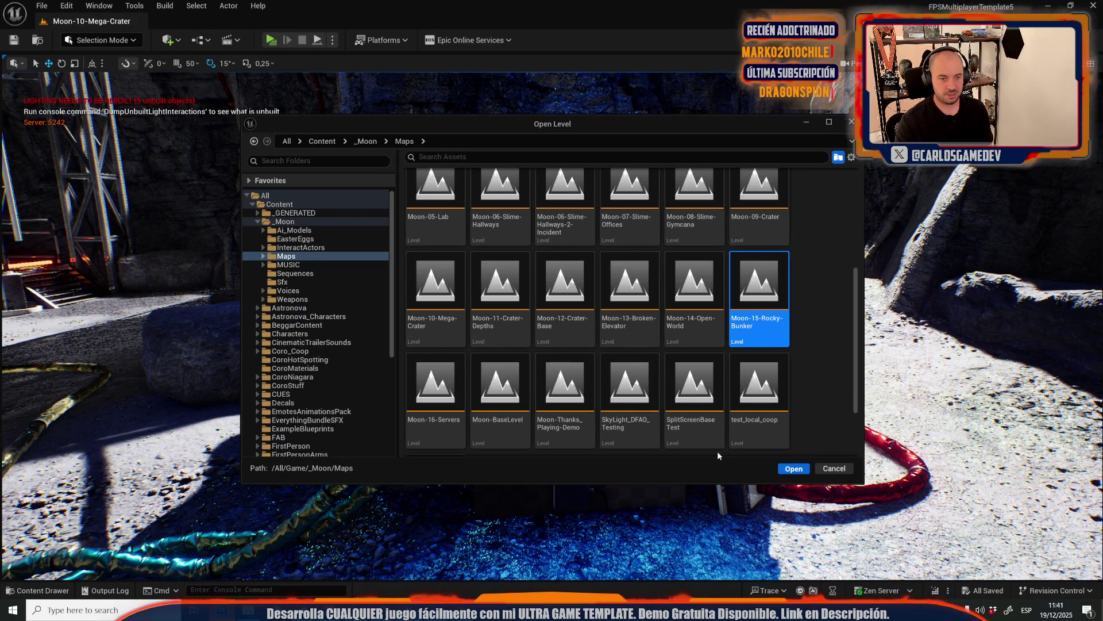
click(804, 474)
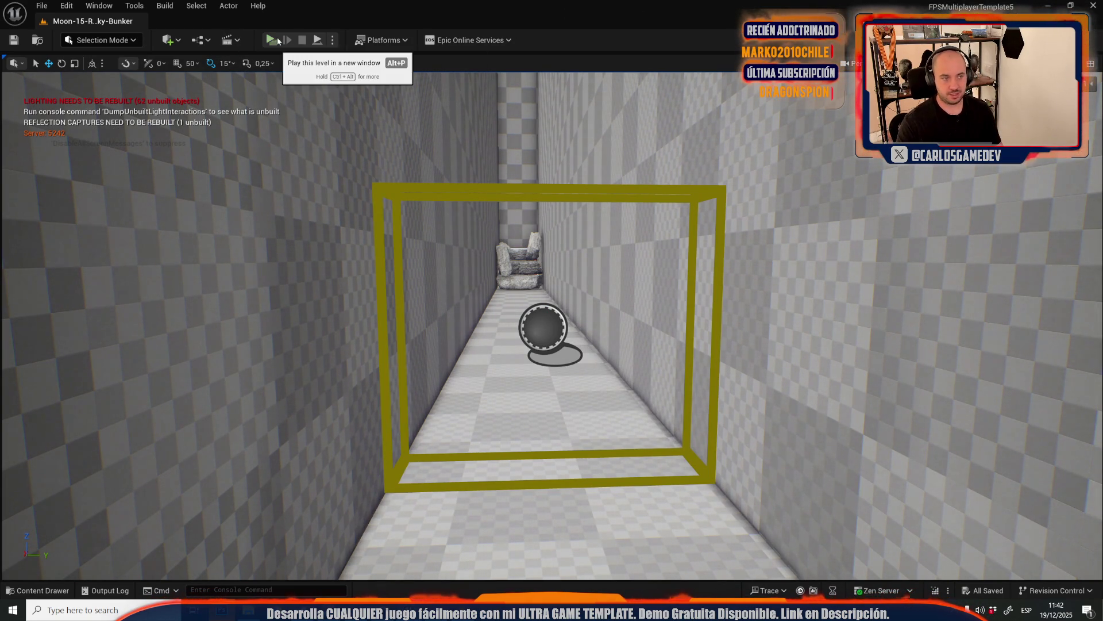
click(277, 41)
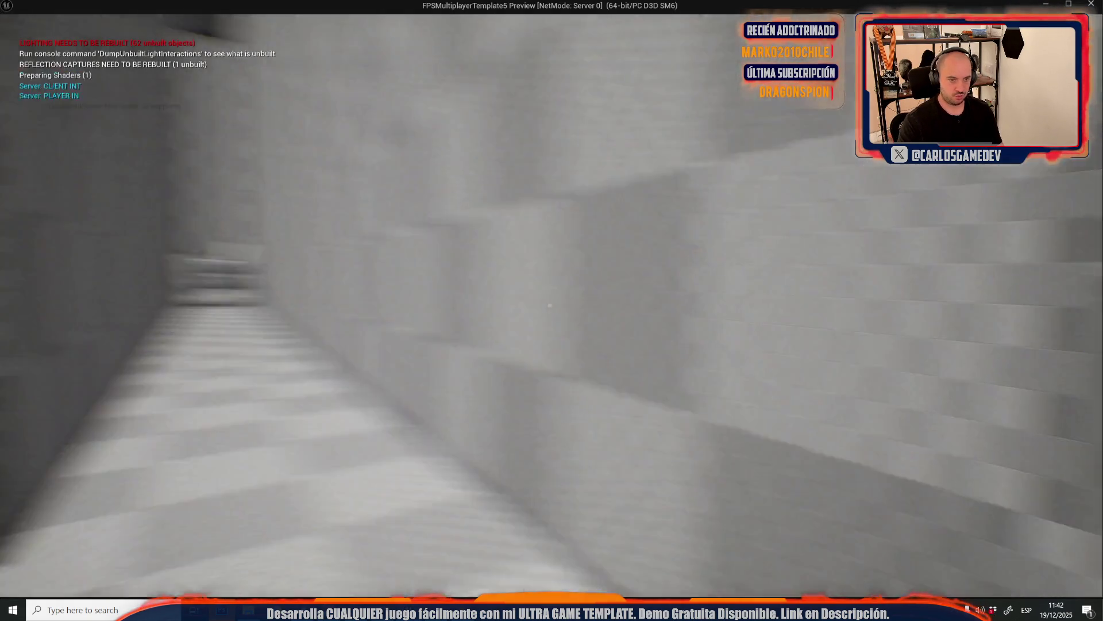
key(w)
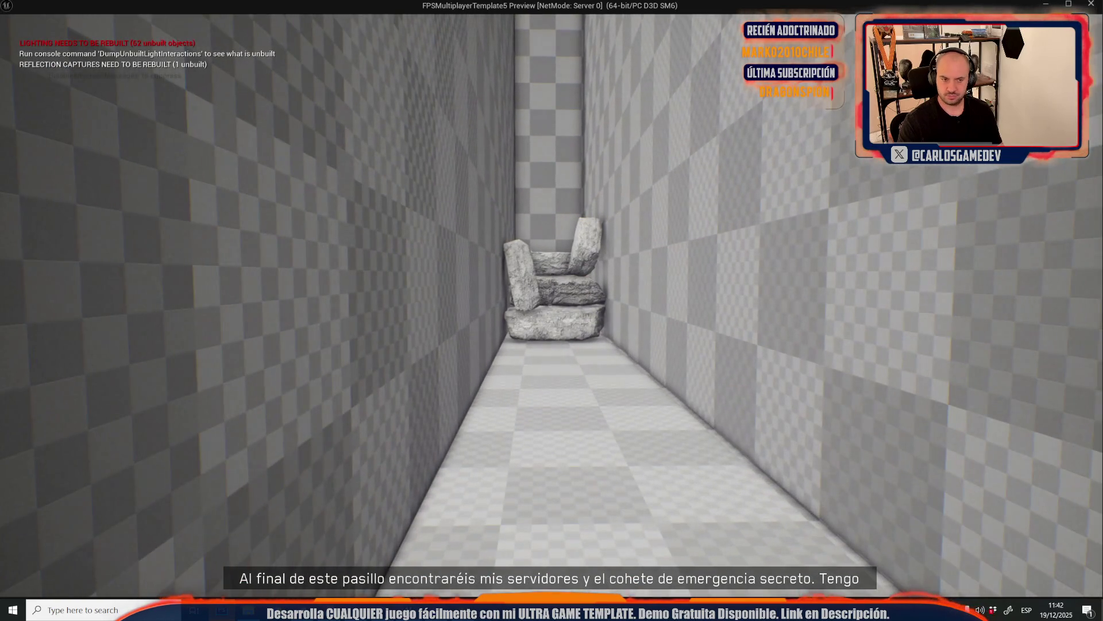
key(Escape)
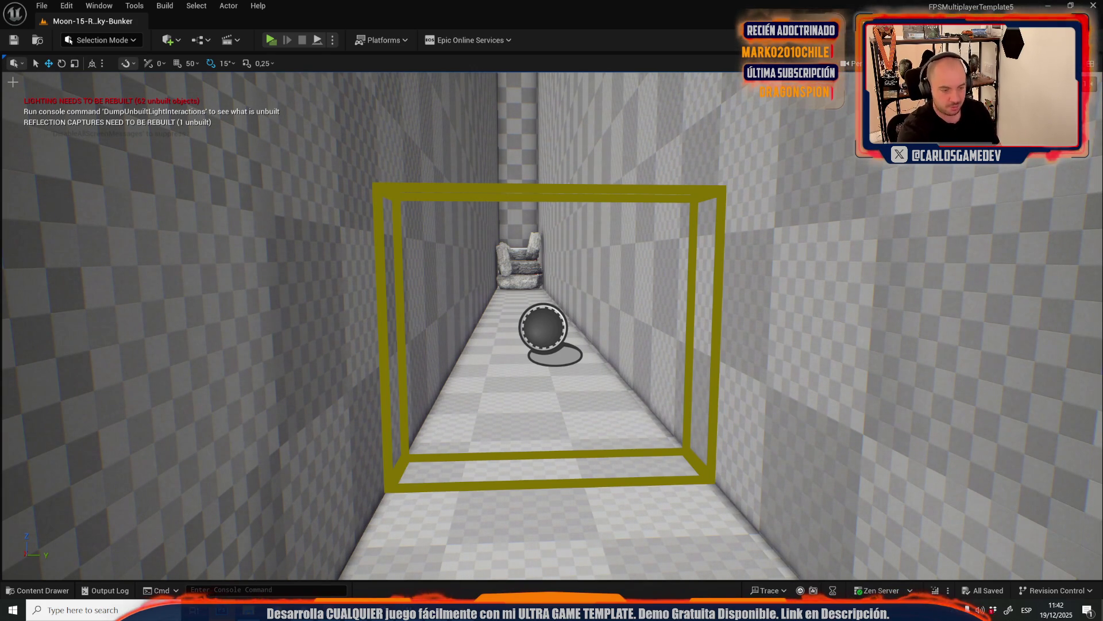
key(alt+p)
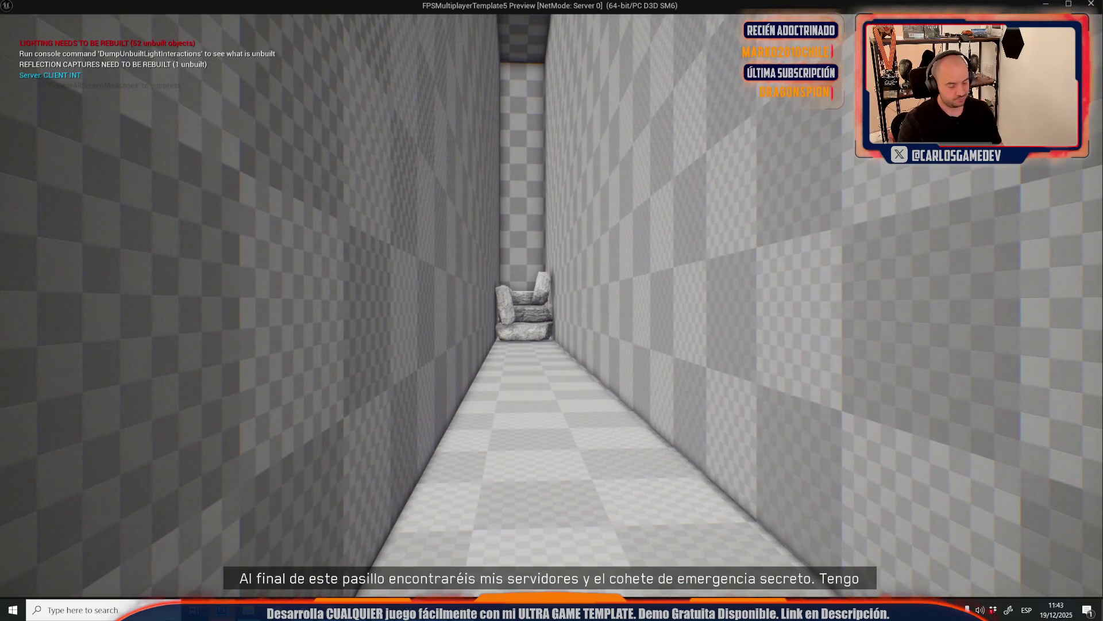
key(w)
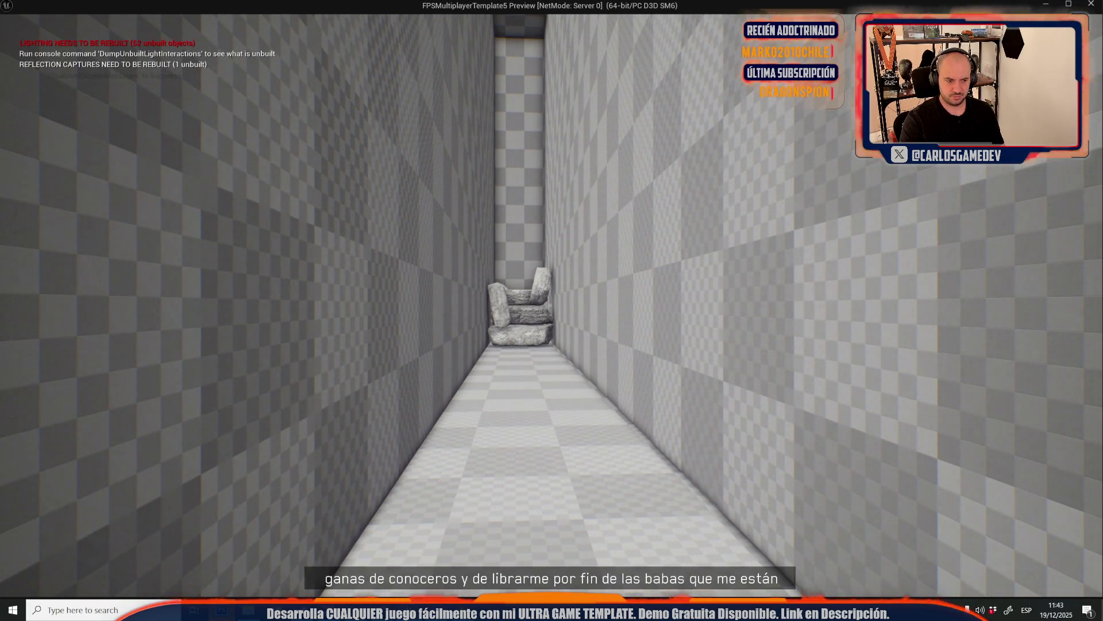
key(w)
key(s)
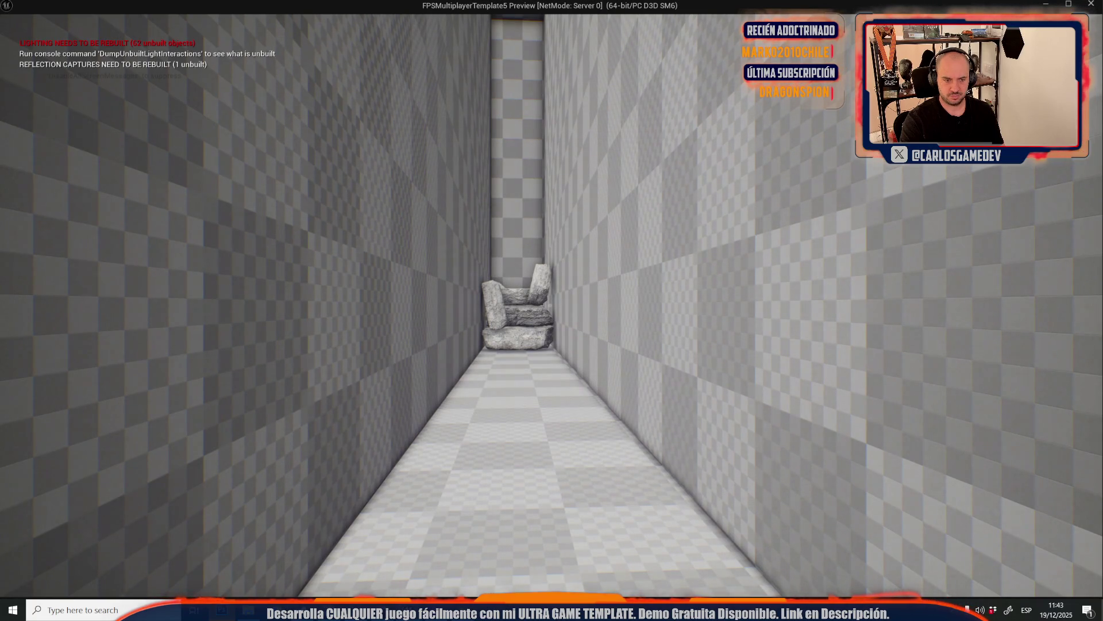
key(a)
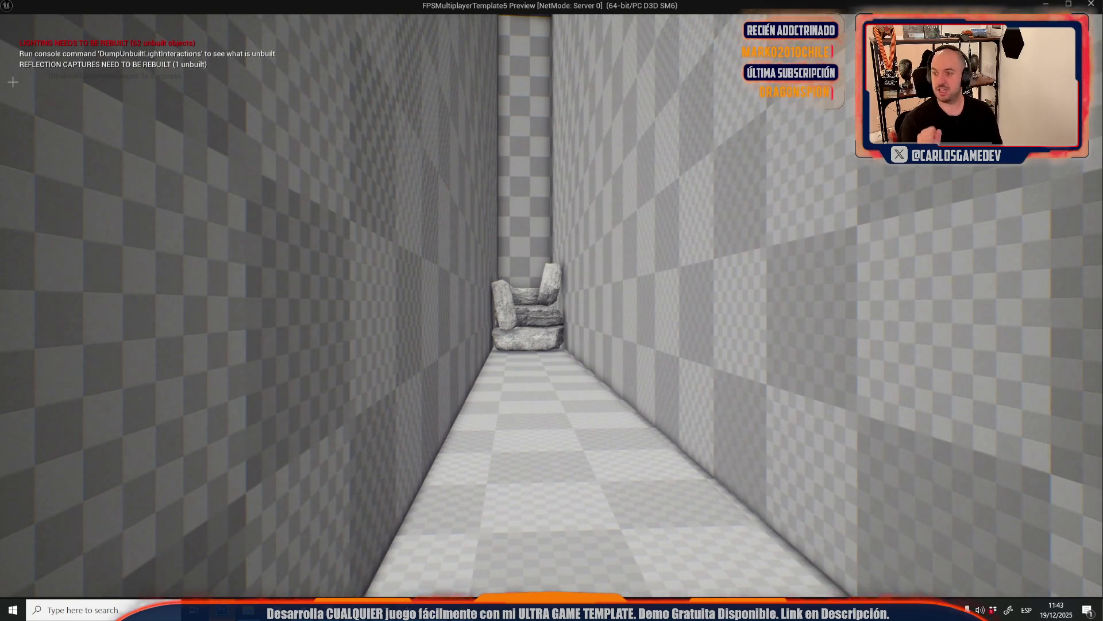
key(Escape)
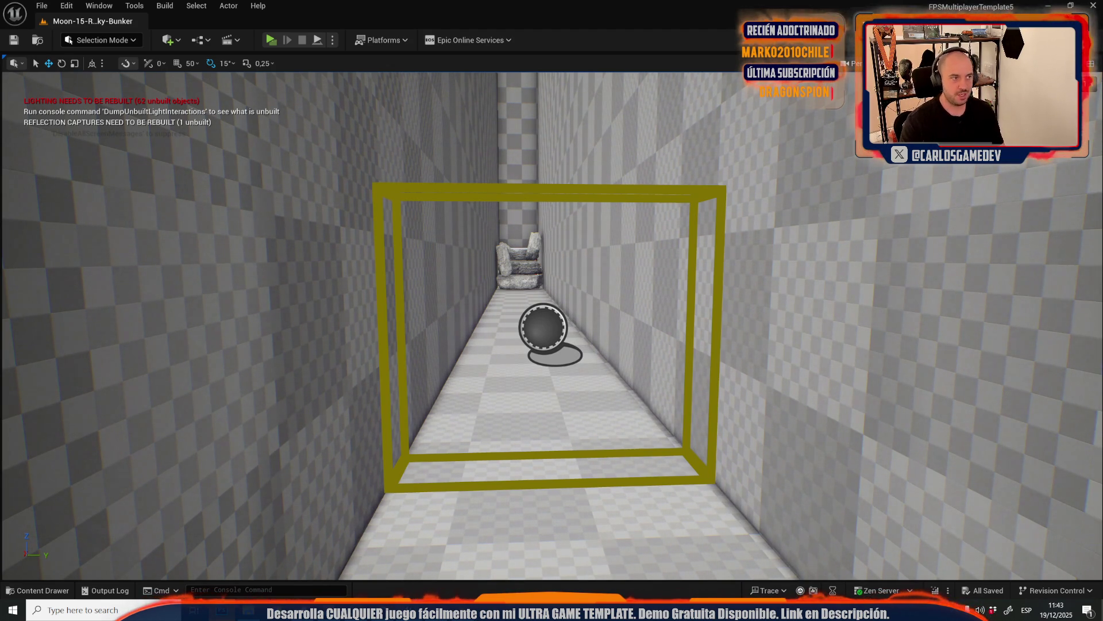
mouse_move(371, 229)
mouse_down()
mouse_move(370, 3)
mouse_move(370, 115)
mouse_move(371, 69)
mouse_up()
Load Moon-07-Slime-Offices from the _Moon/Maps folder through the Open Level dialog
click(42, 6)
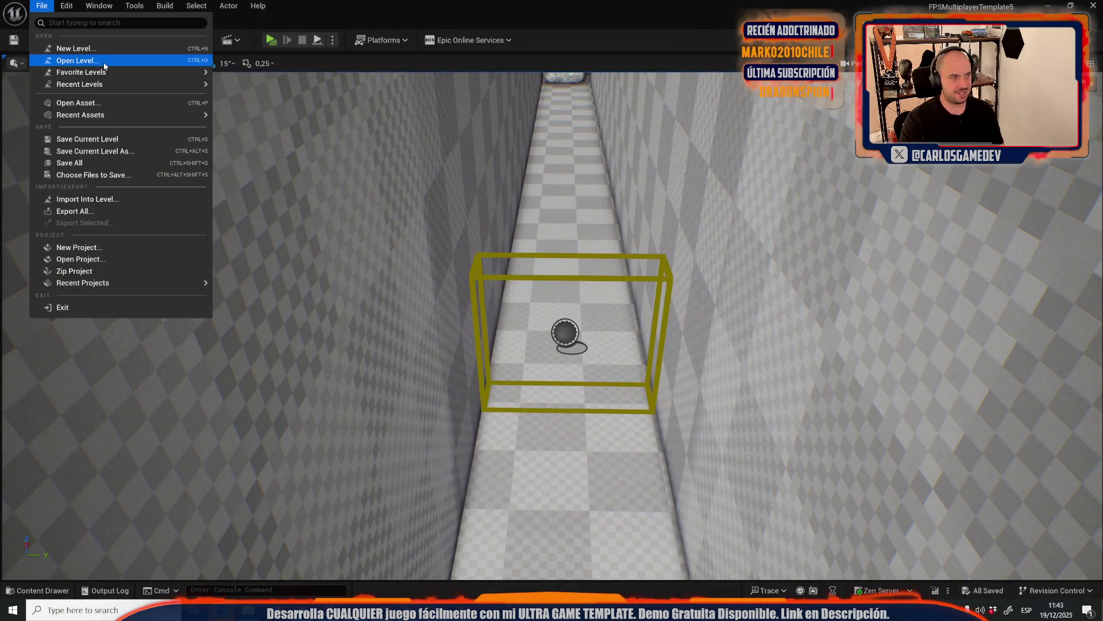
click(104, 67)
click(500, 310)
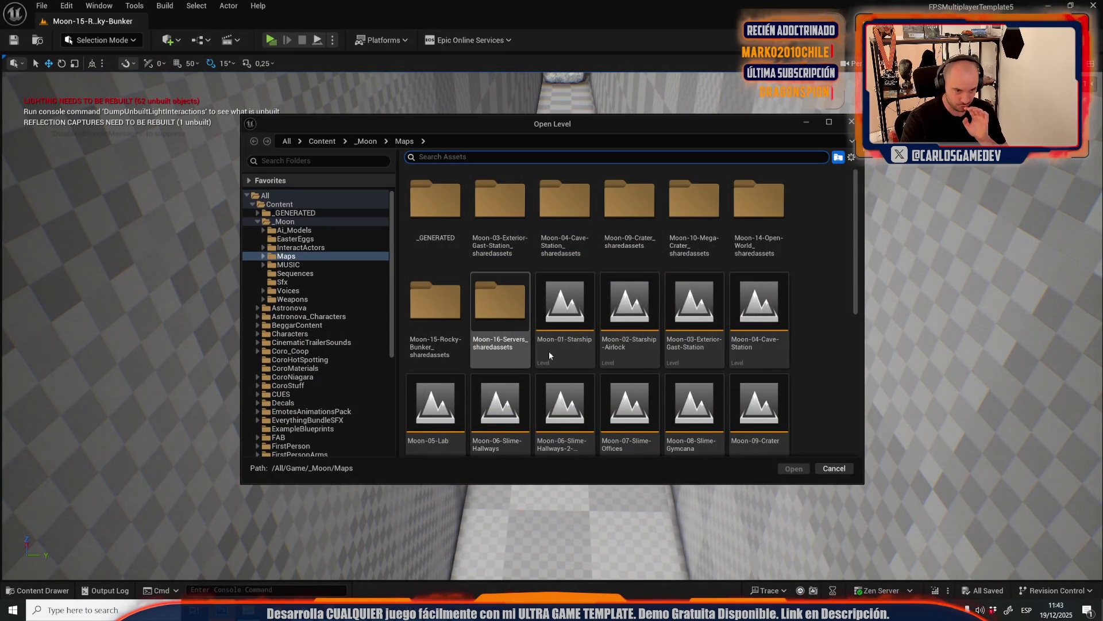
scroll(550, 355, down, 1)
click(645, 347)
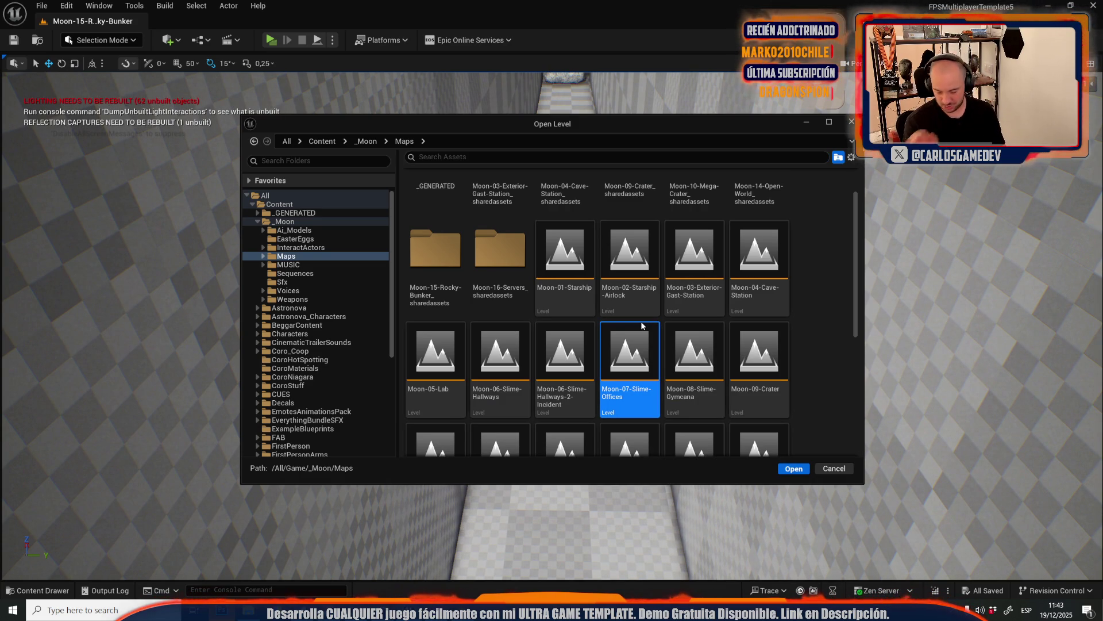
double_click(642, 326)
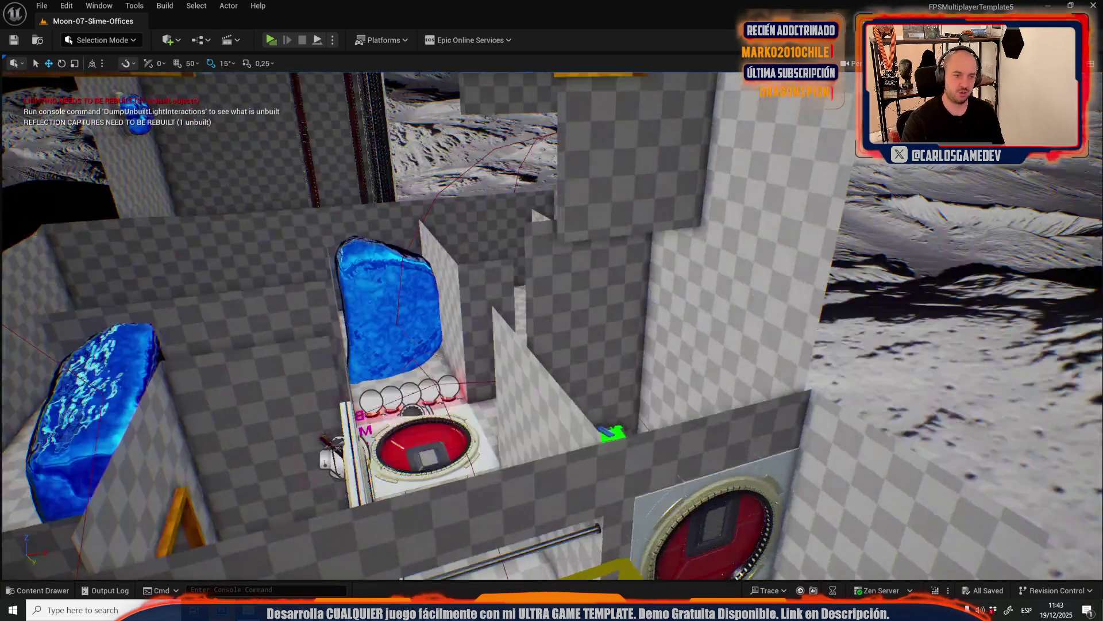
Fly toward the red hatch and run a brief Alt+P test play there
key(w)
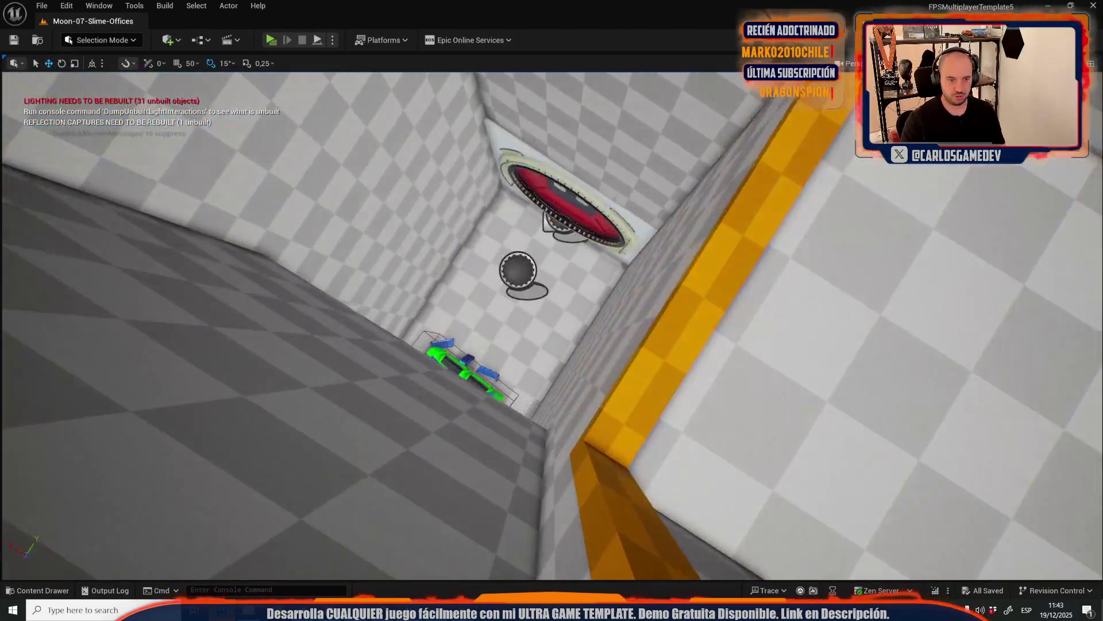
drag(776, 428, 776, 428)
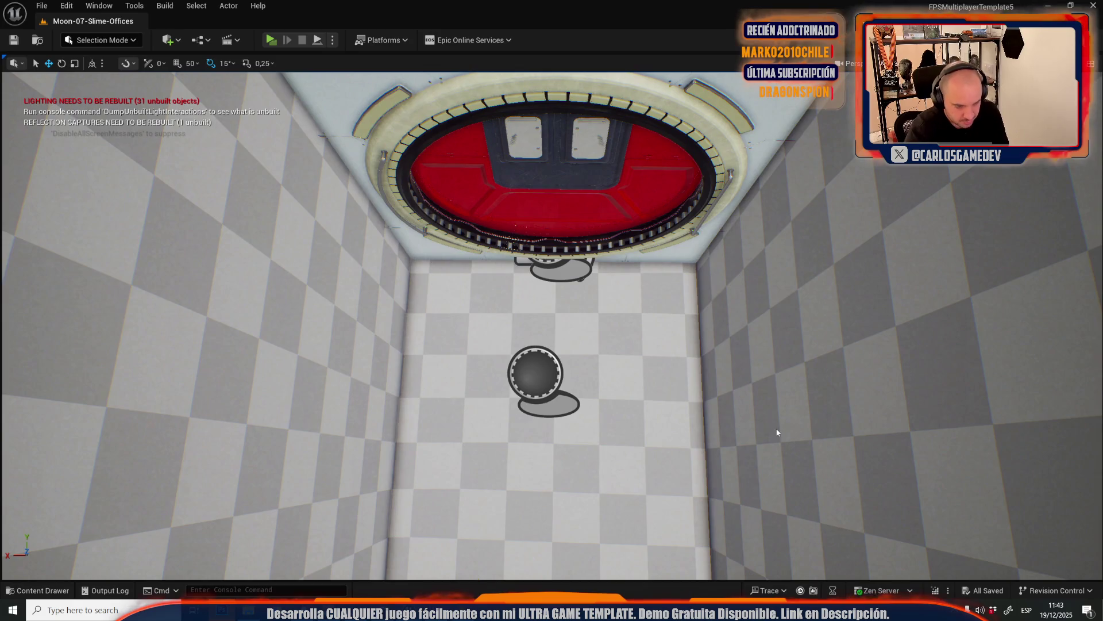
key(alt+p)
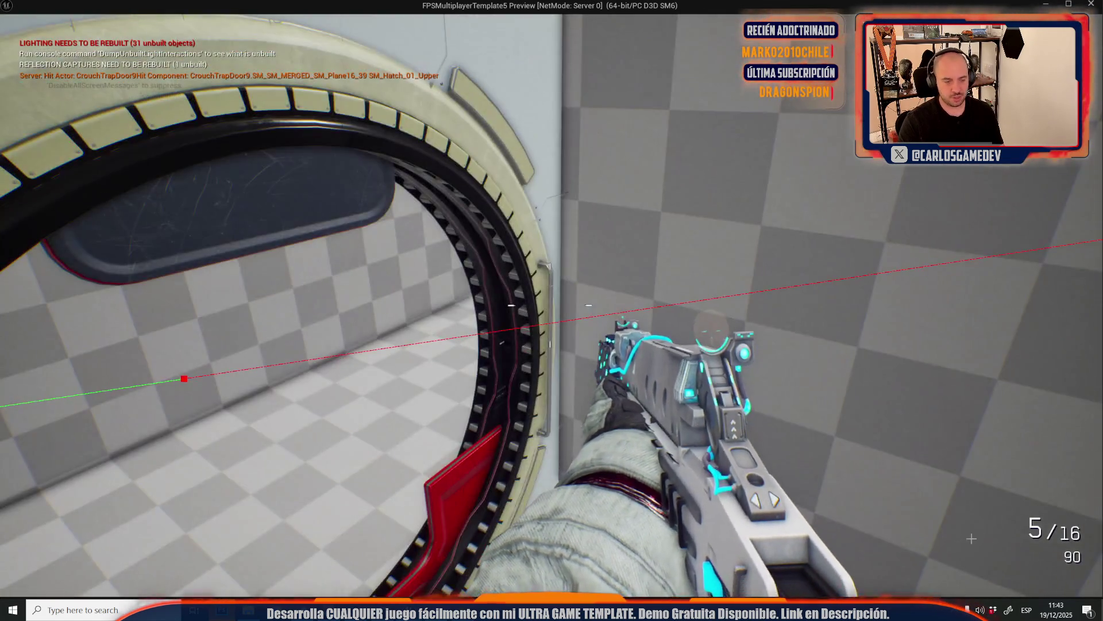
key(Escape)
Re-angle the view over the rooms to look along the corridor toward the right hatch door
drag(517, 224, 448, 241)
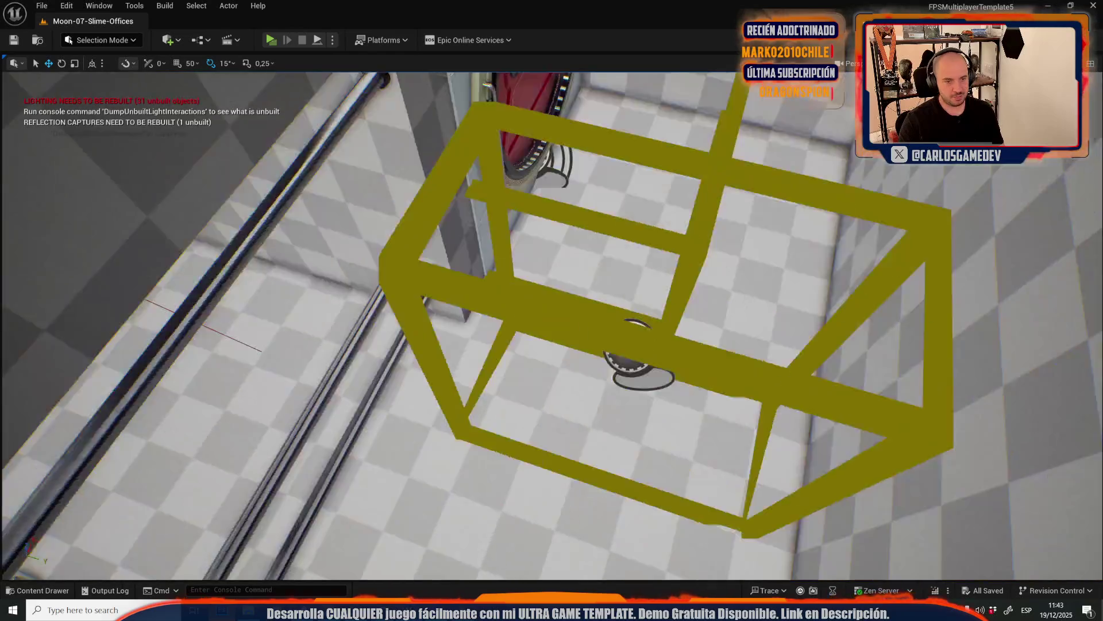
drag(184, 339, 172, 345)
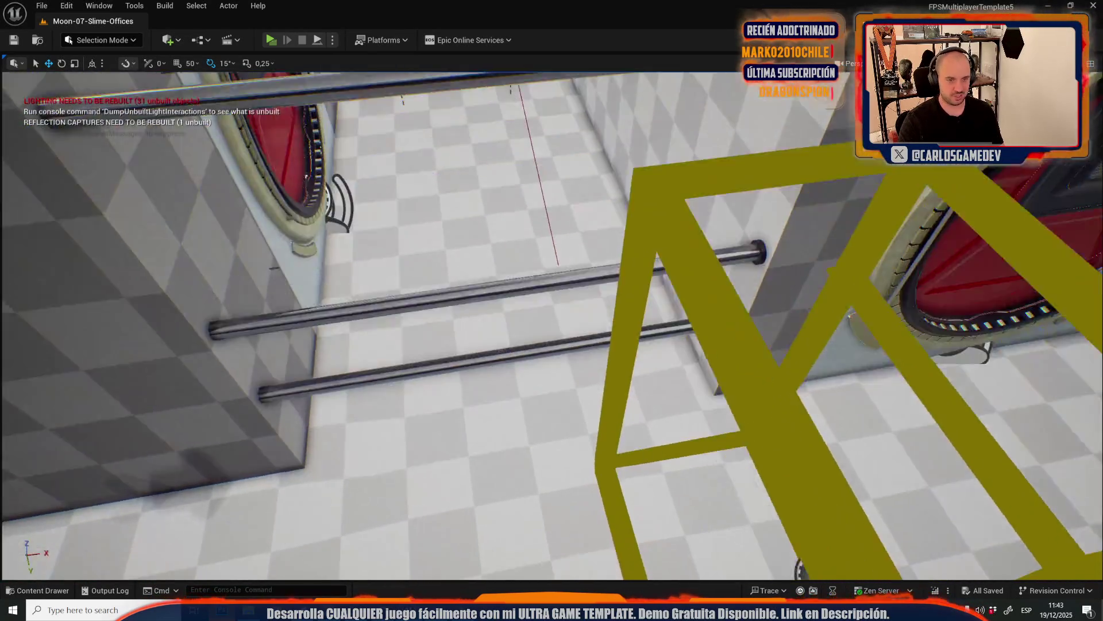
drag(551, 310, 552, 276)
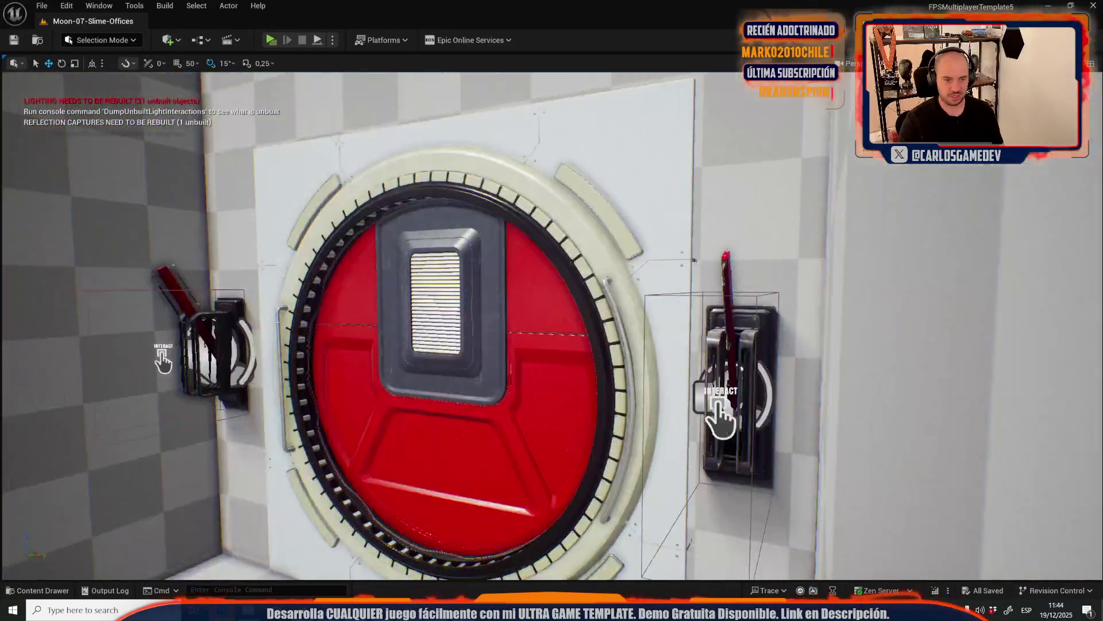
scroll(552, 310, up, 5)
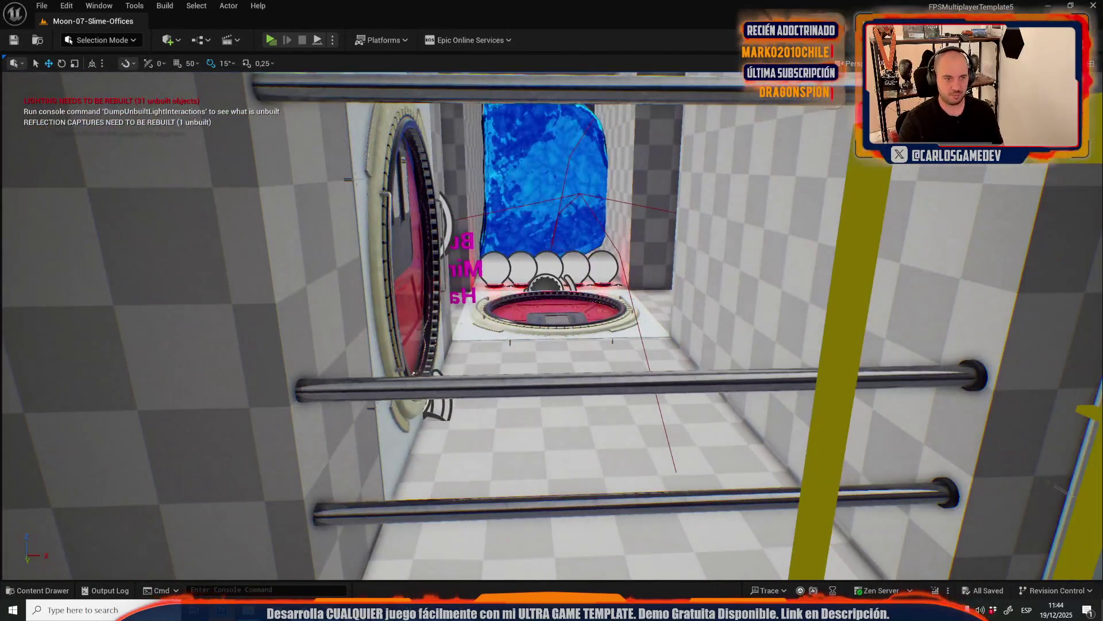
key(d)
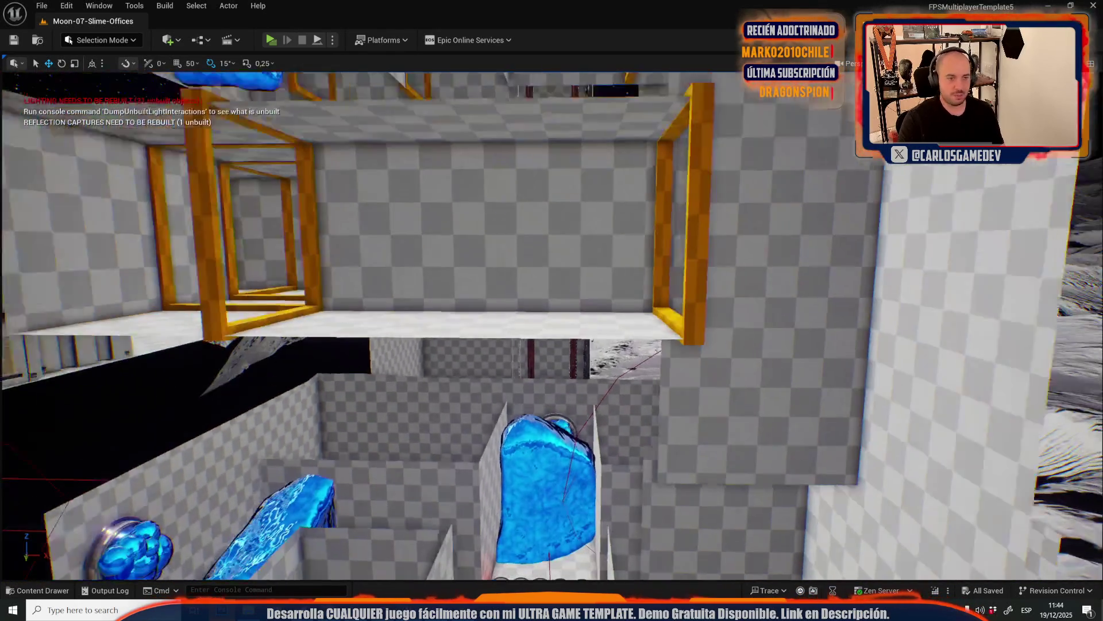
key(s)
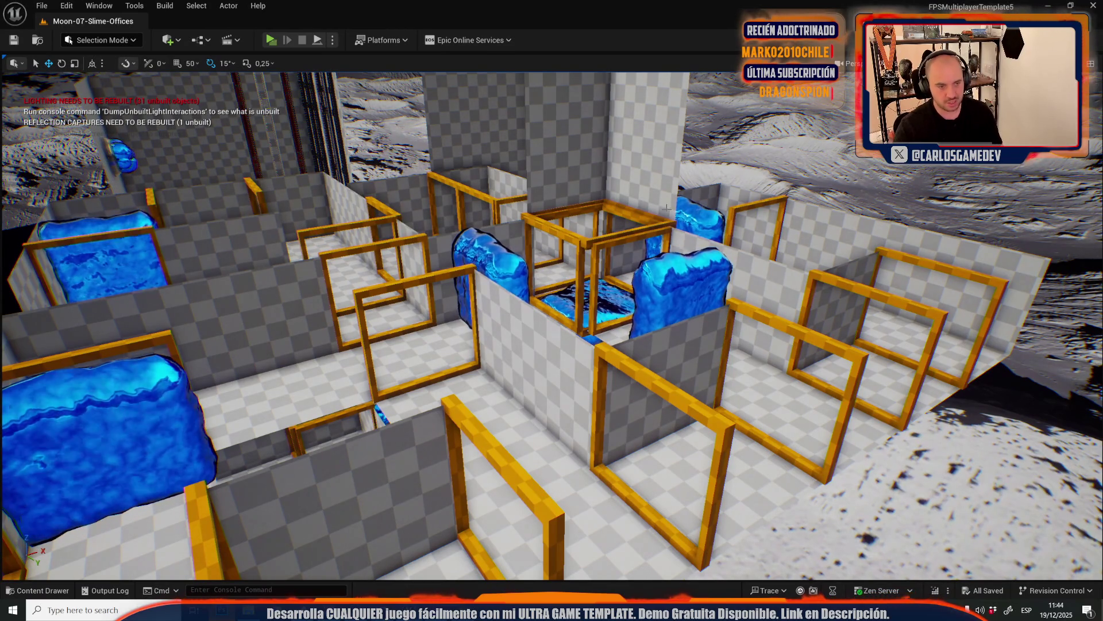
Fly down the corridor past the red door into the room with the green crate
key(w)
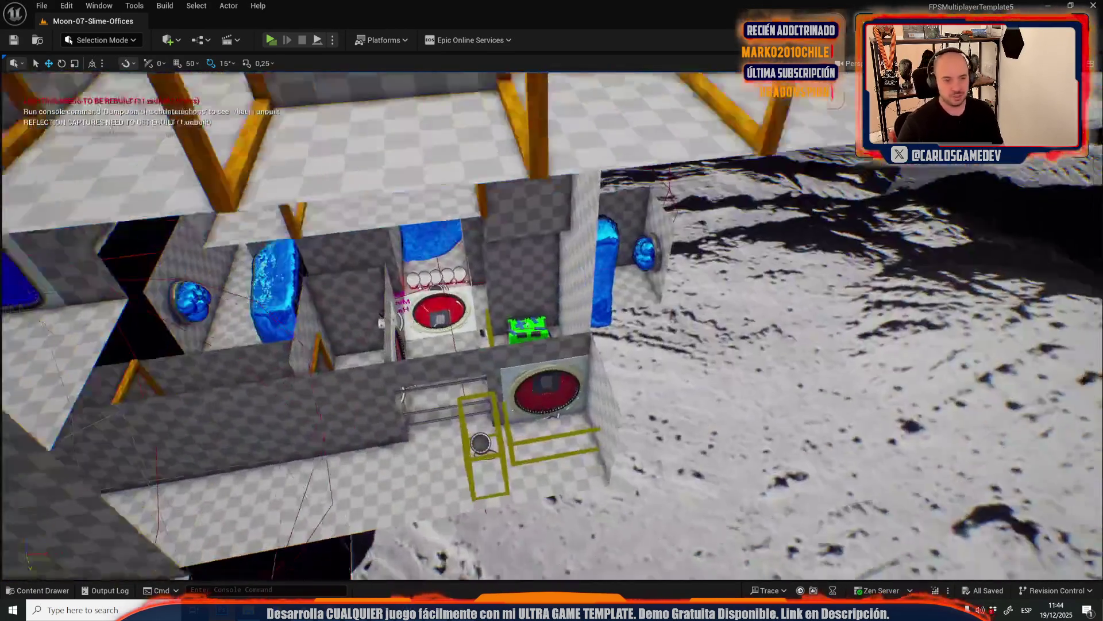
key(w)
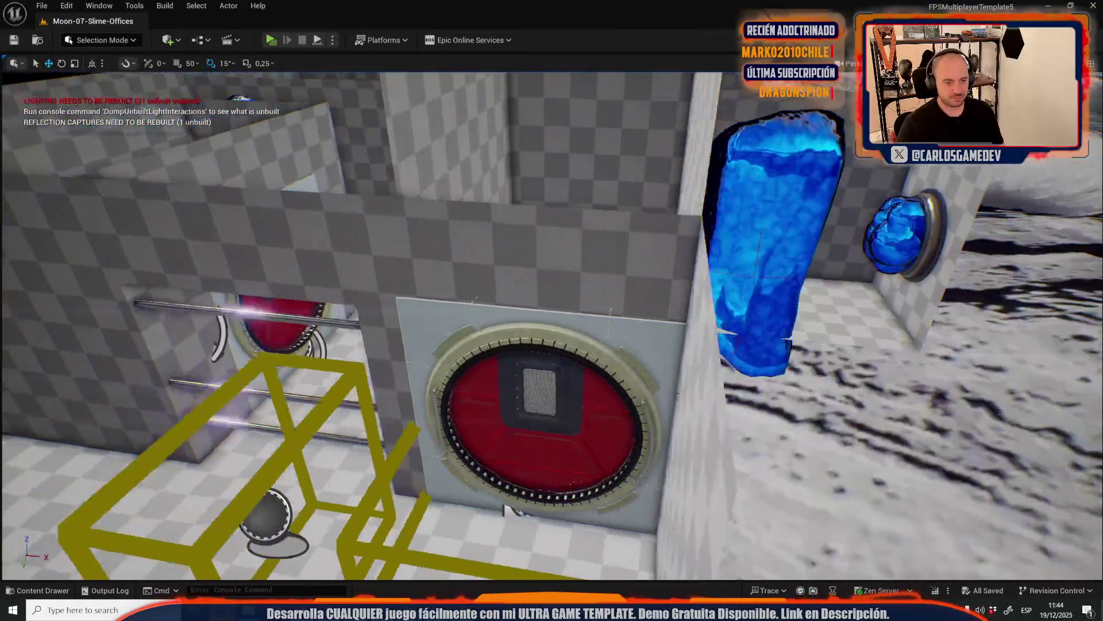
key(s)
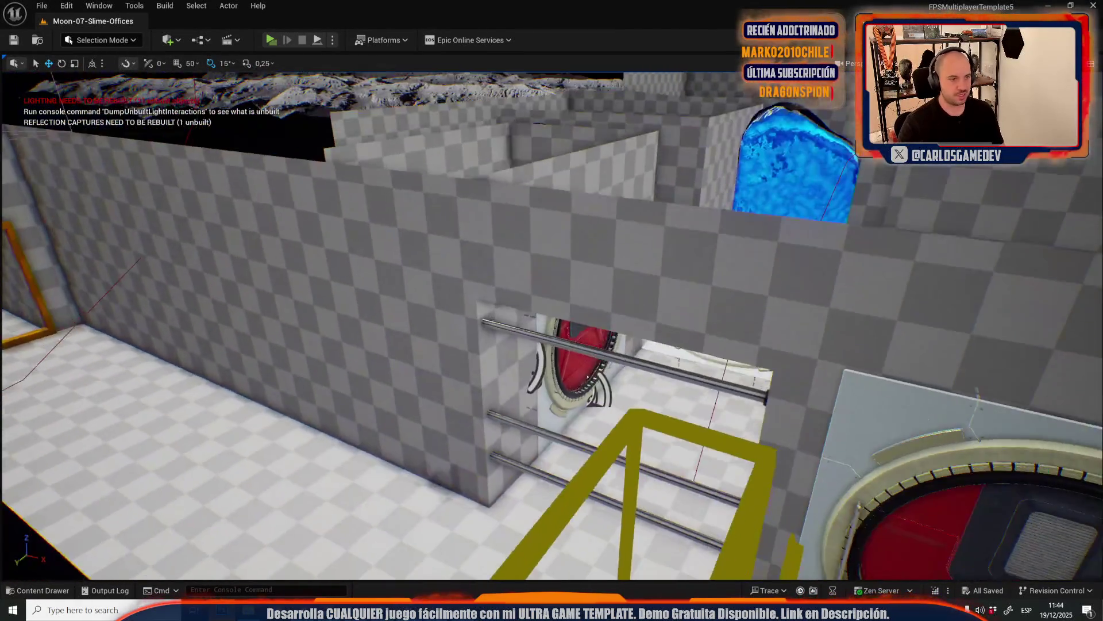
key(w)
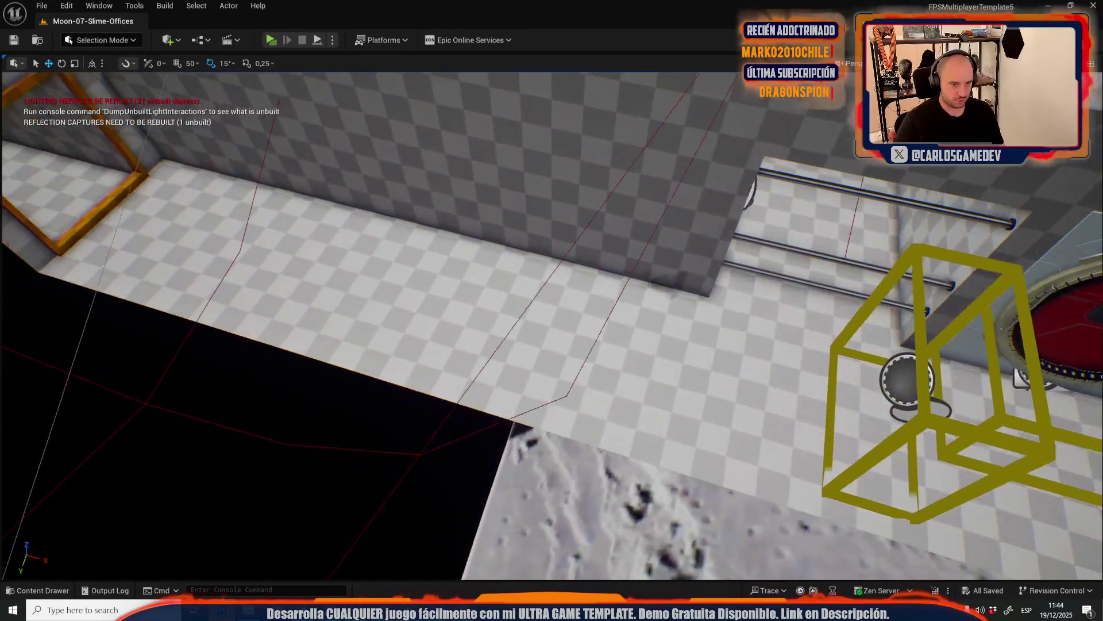
key(w)
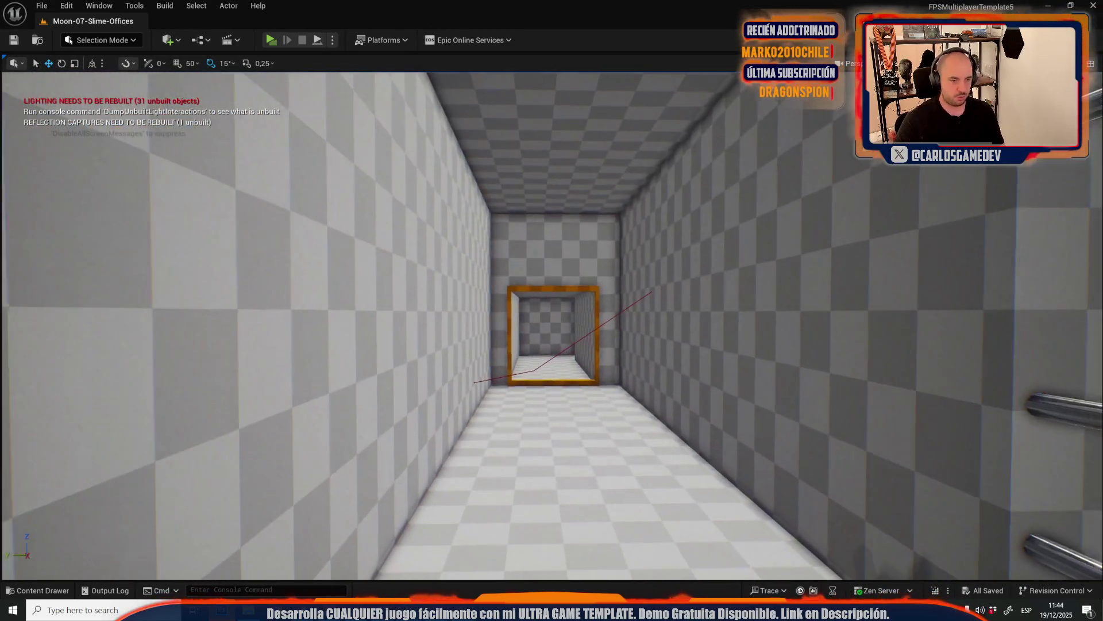
key(w)
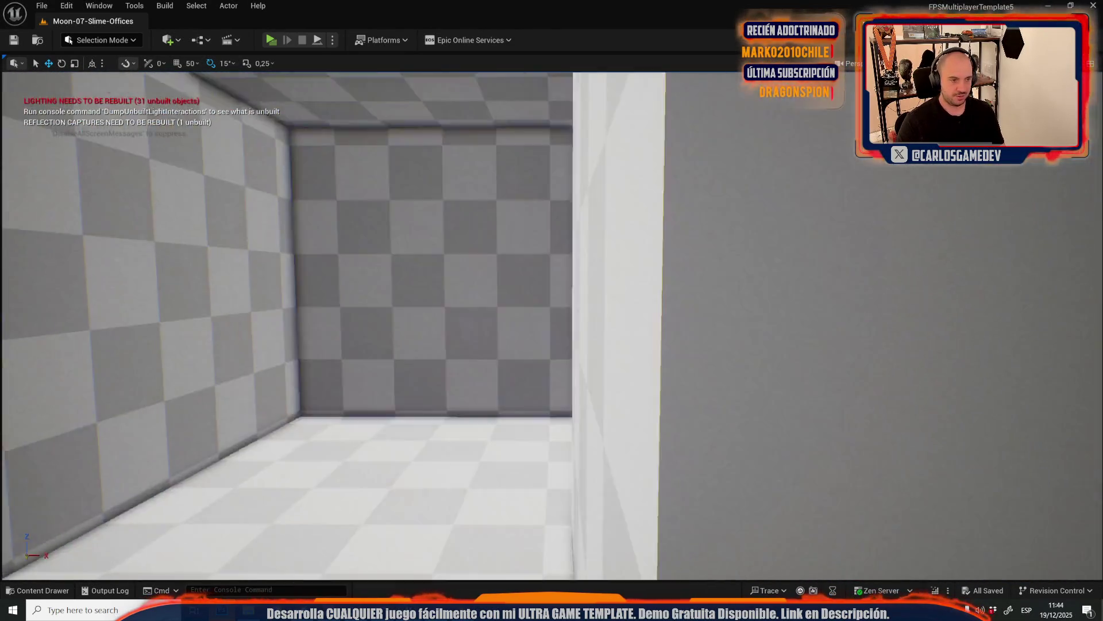
key(w)
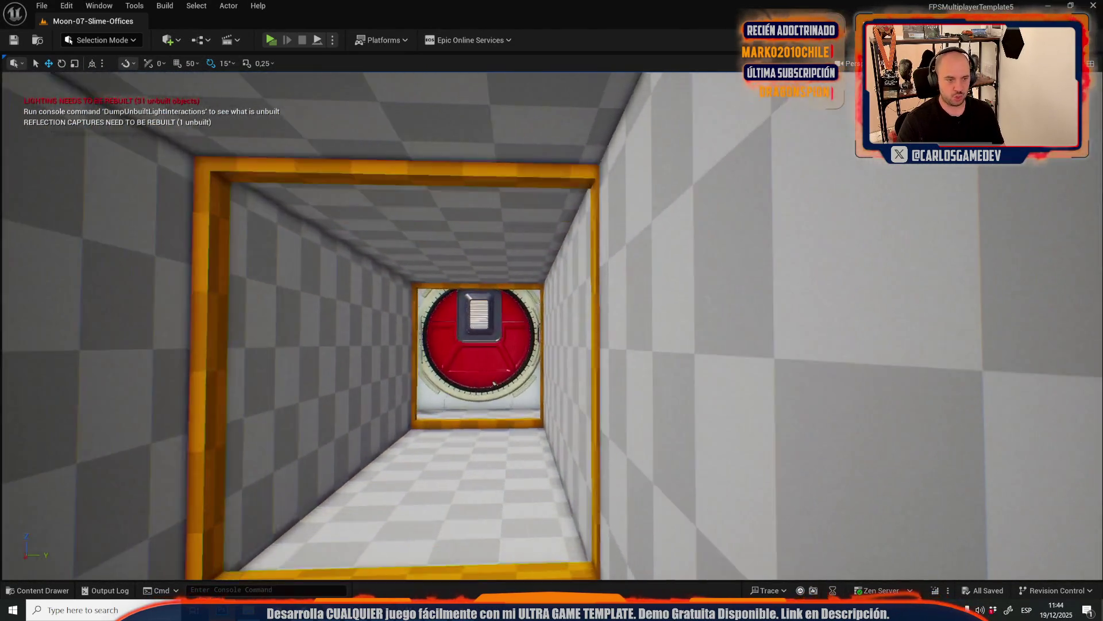
key(s)
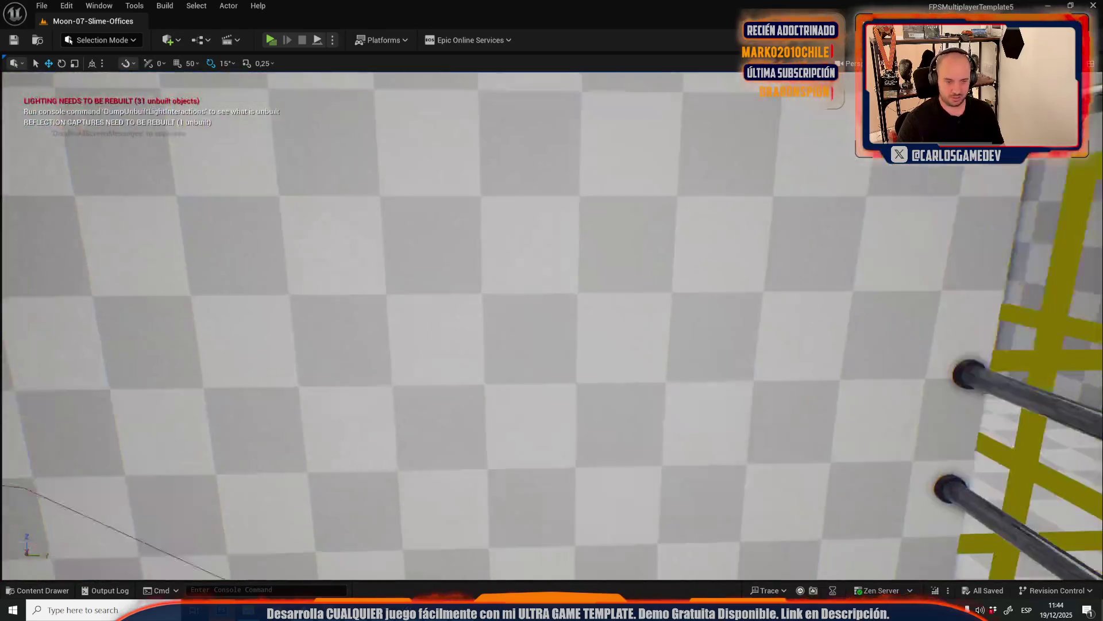
key(w)
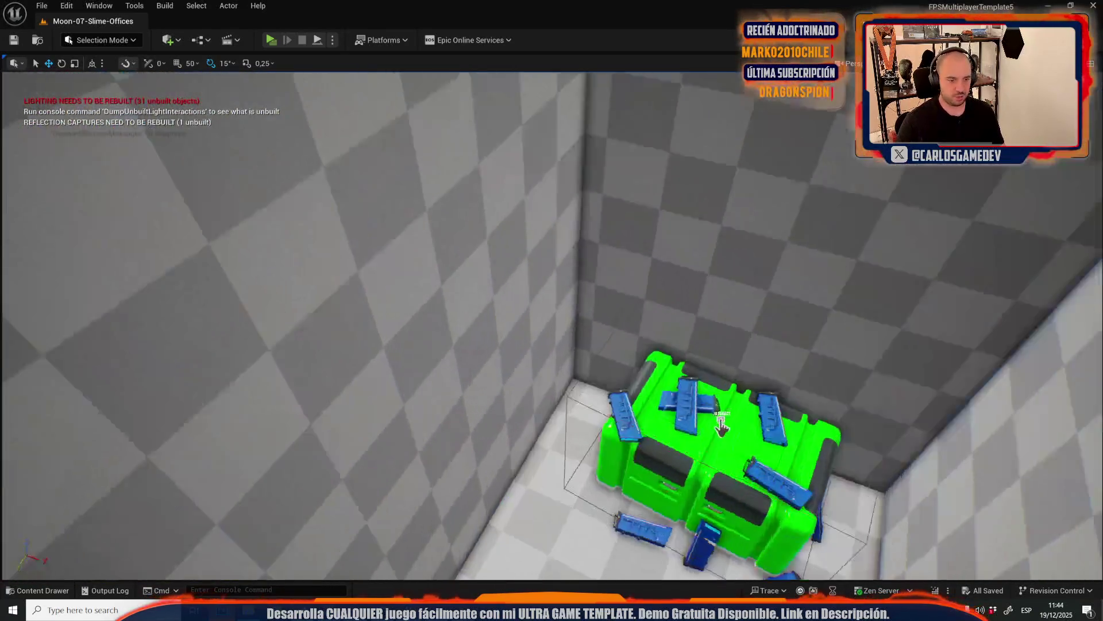
key(alt+p)
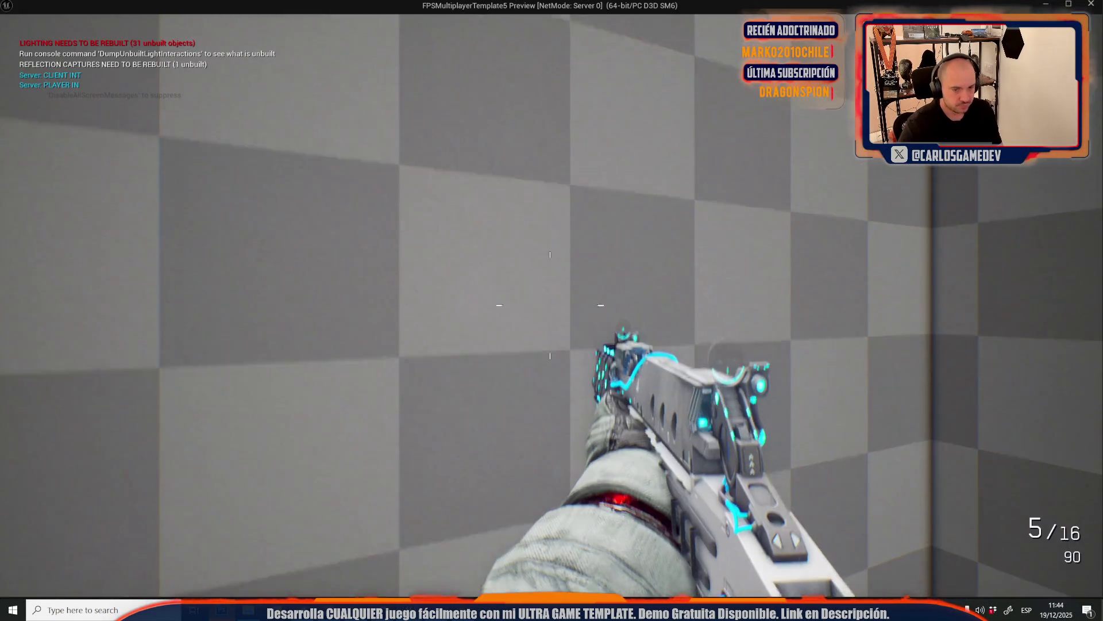
key(w)
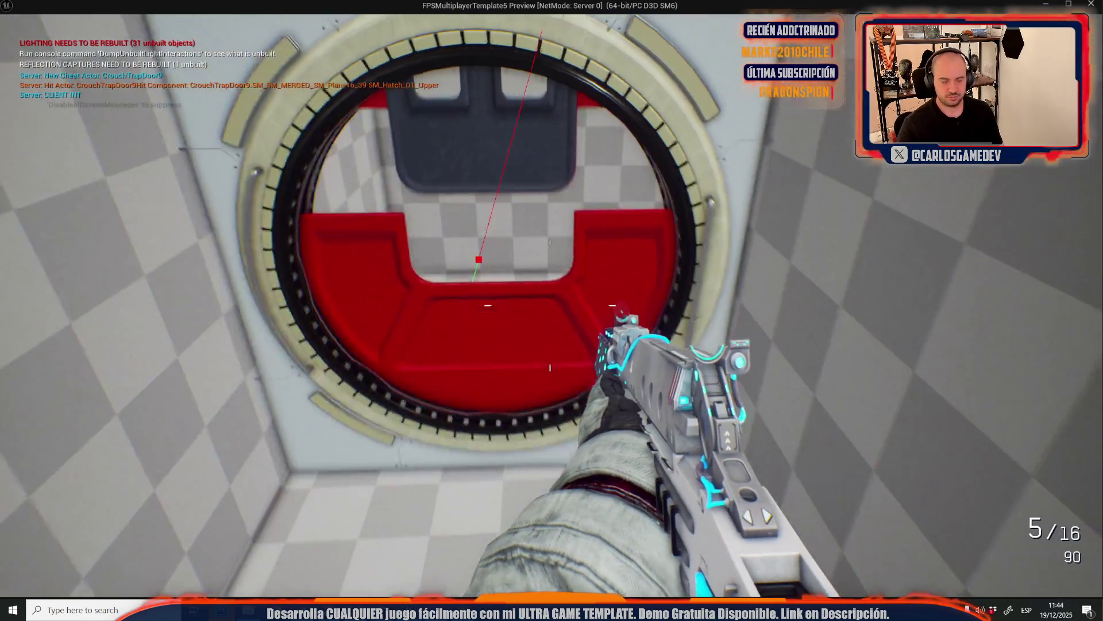
key(s)
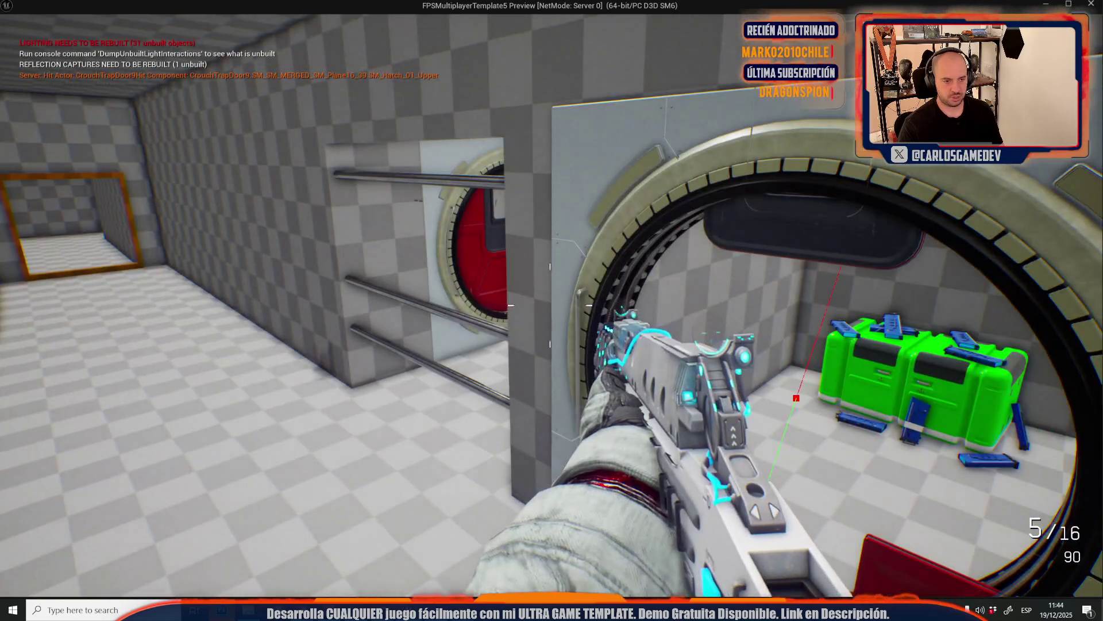
mouse_move(550, 306)
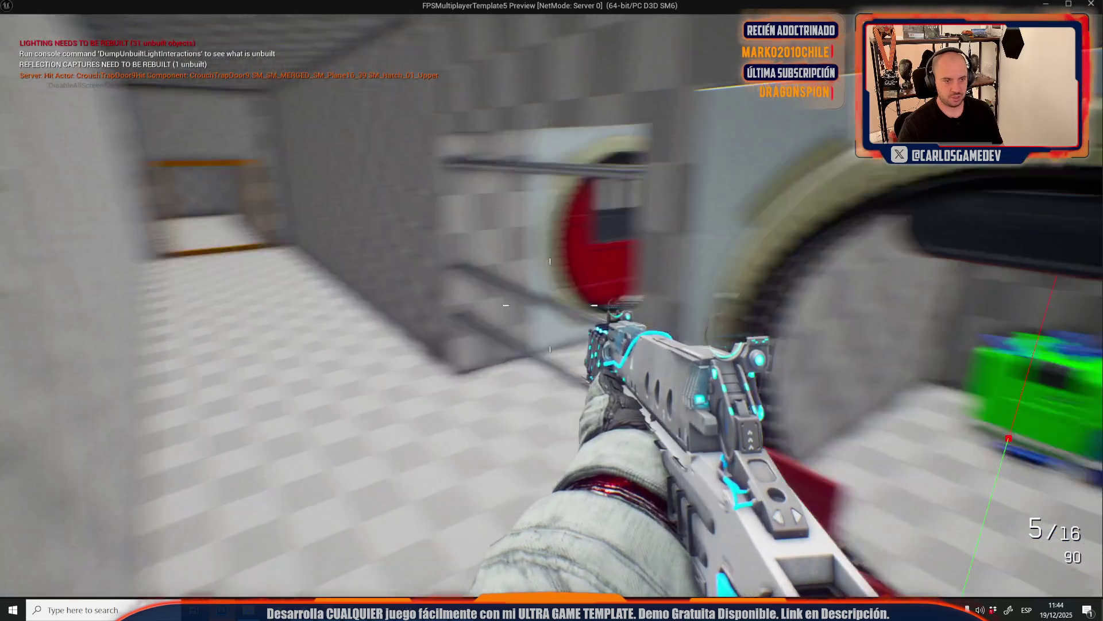
key(w)
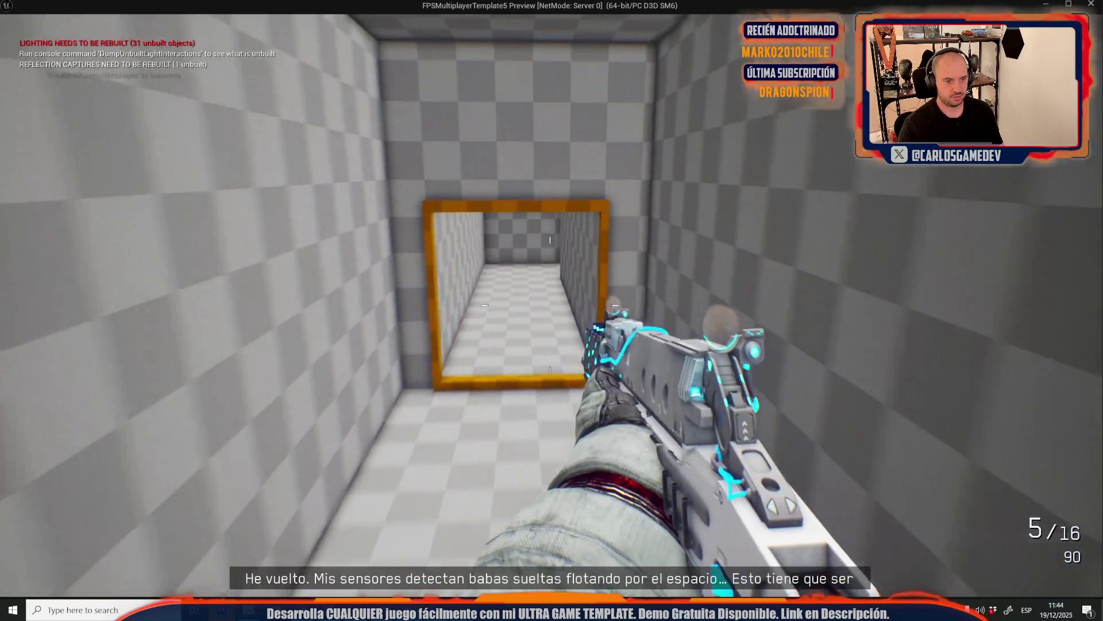
key(w)
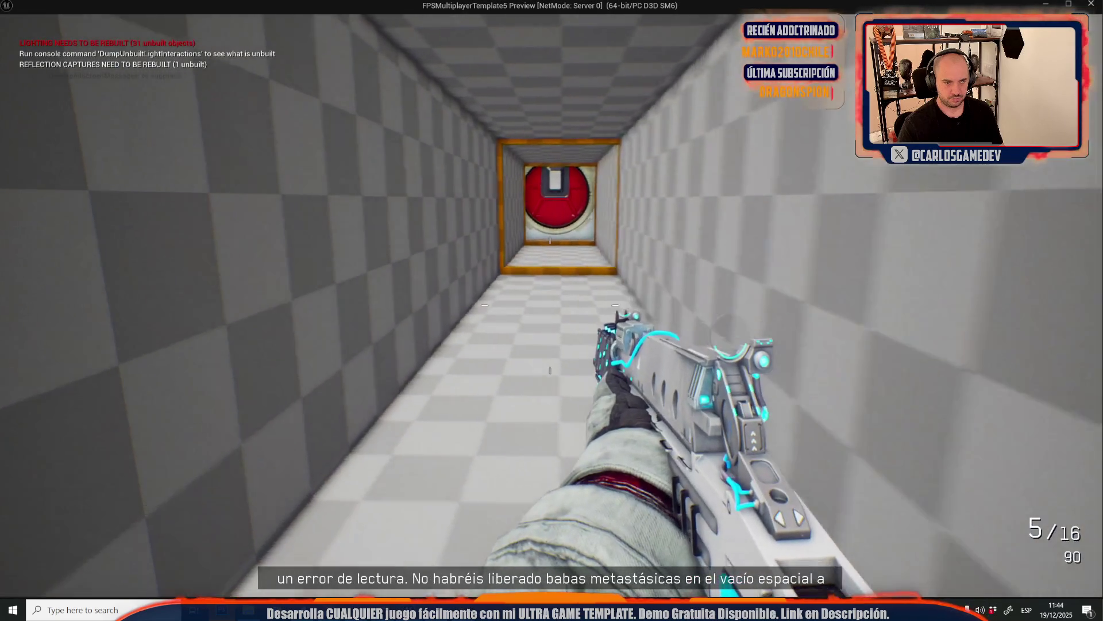
key(w)
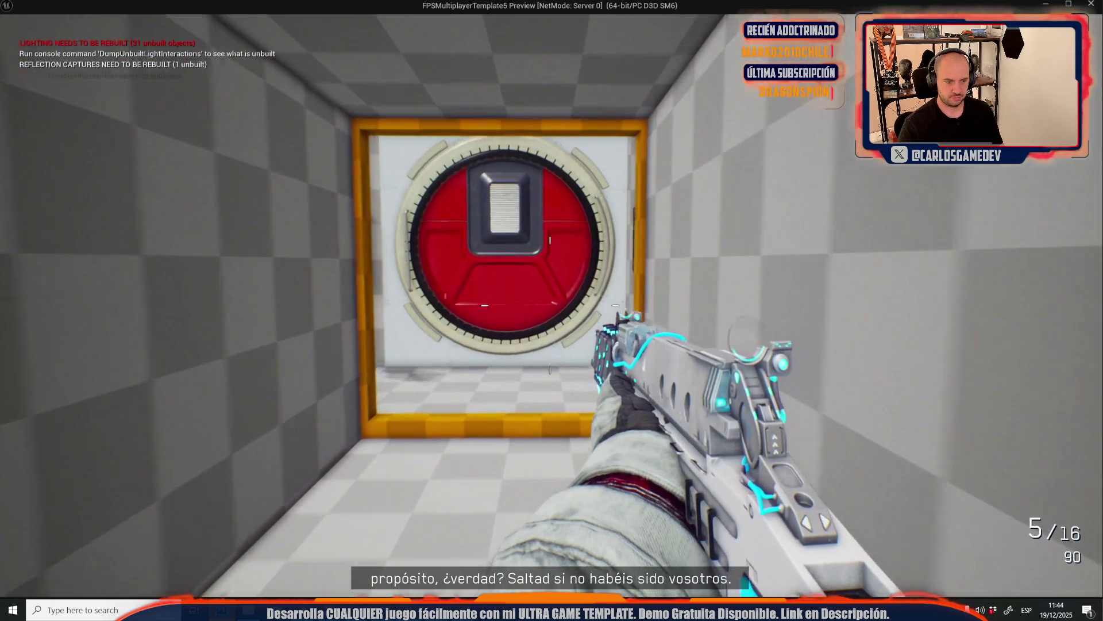
key(w)
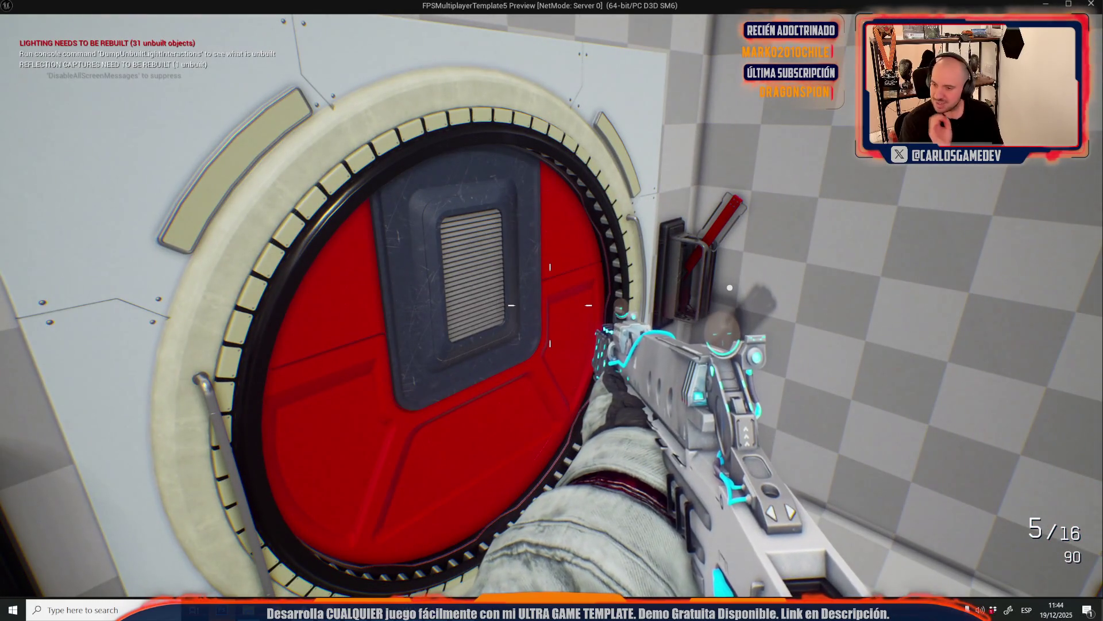
key(Escape)
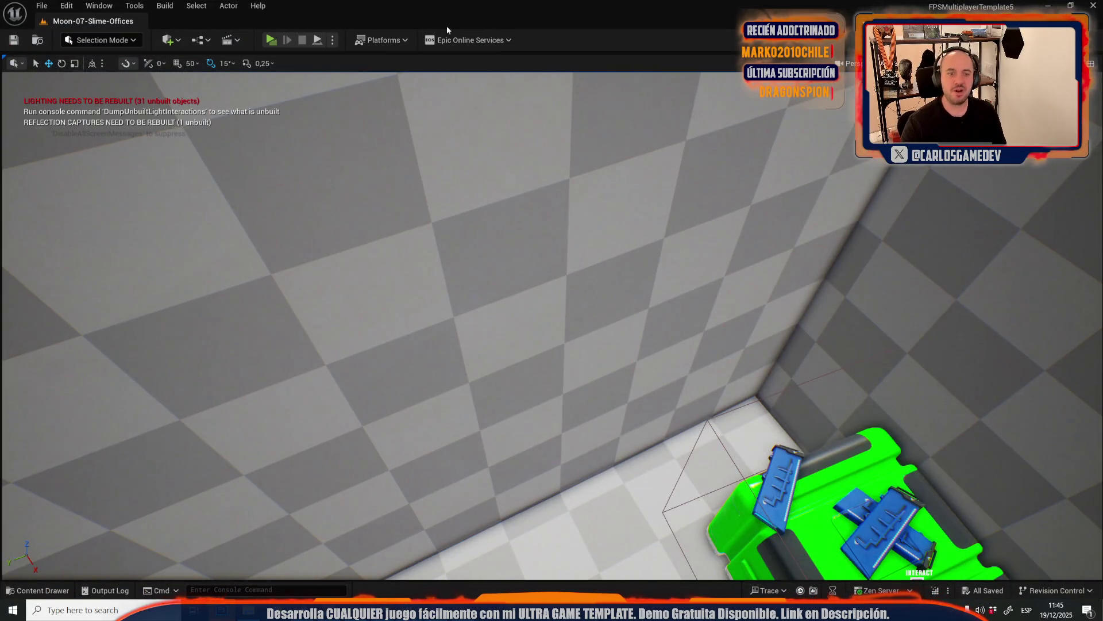
scroll(770, 382, down, 10)
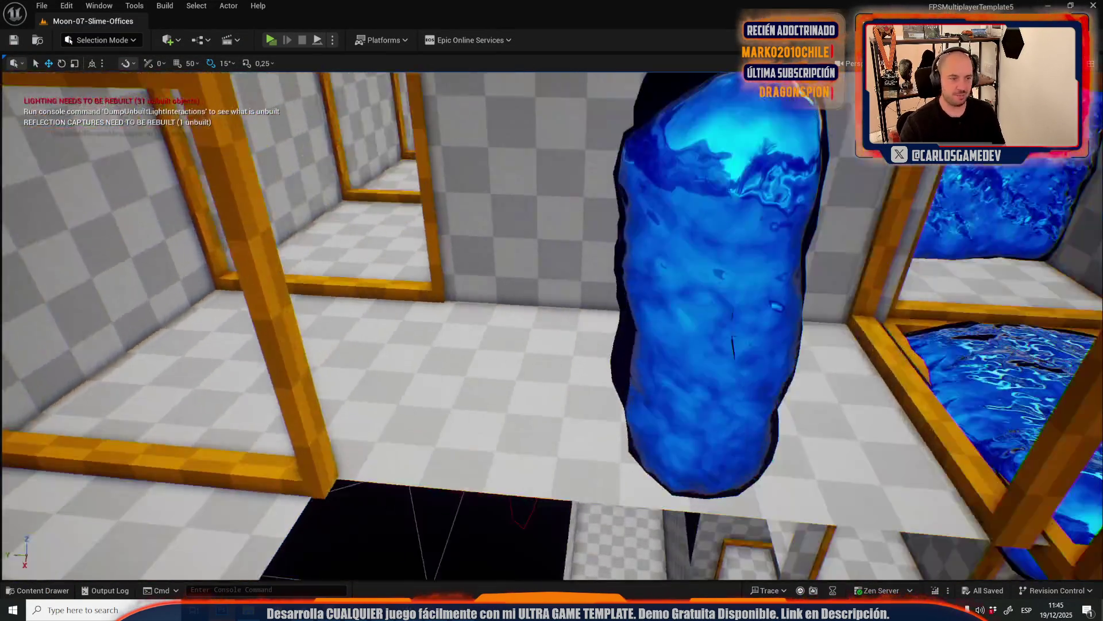
Zoom out and turn the view toward the corridor, orange frame and blue slime rooms
scroll(552, 322, down, 10)
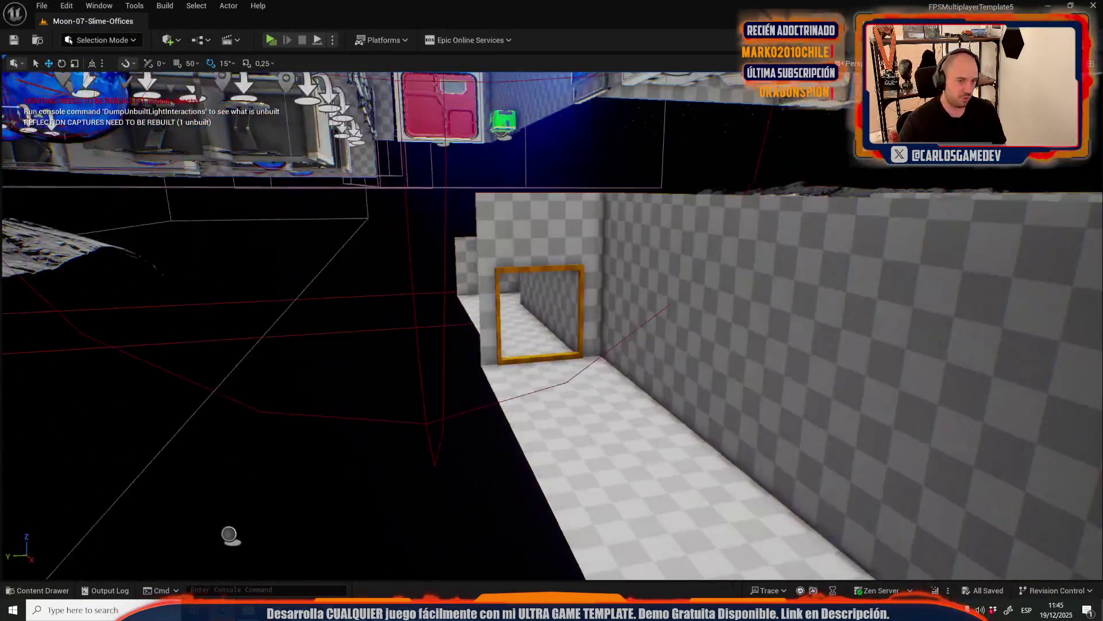
scroll(552, 321, down, 5)
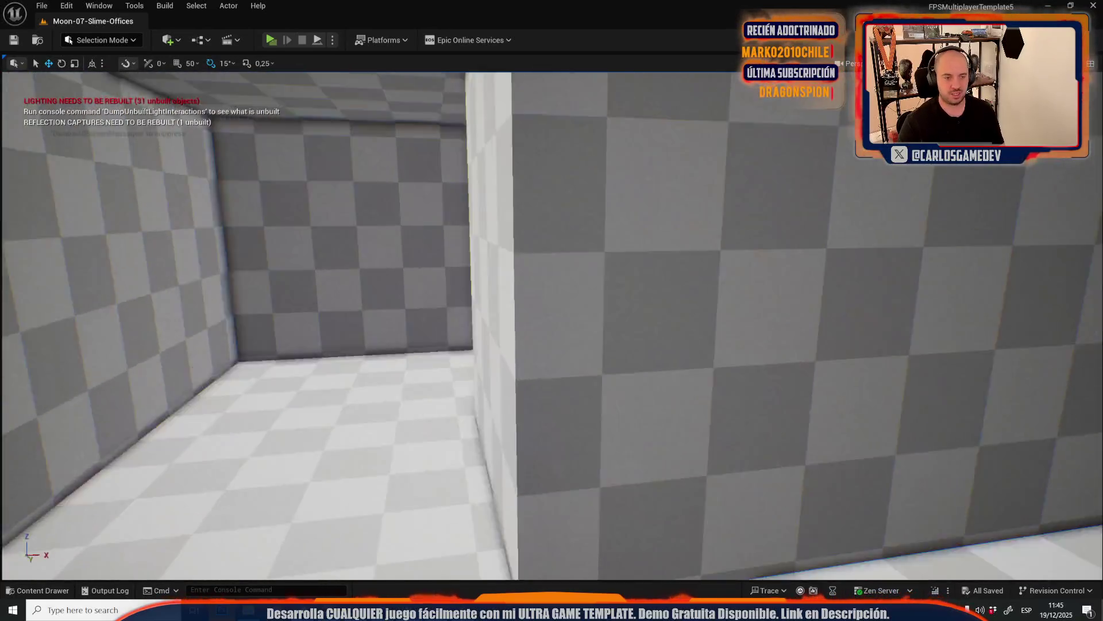
scroll(552, 322, down, 3)
scroll(552, 322, down, 3)
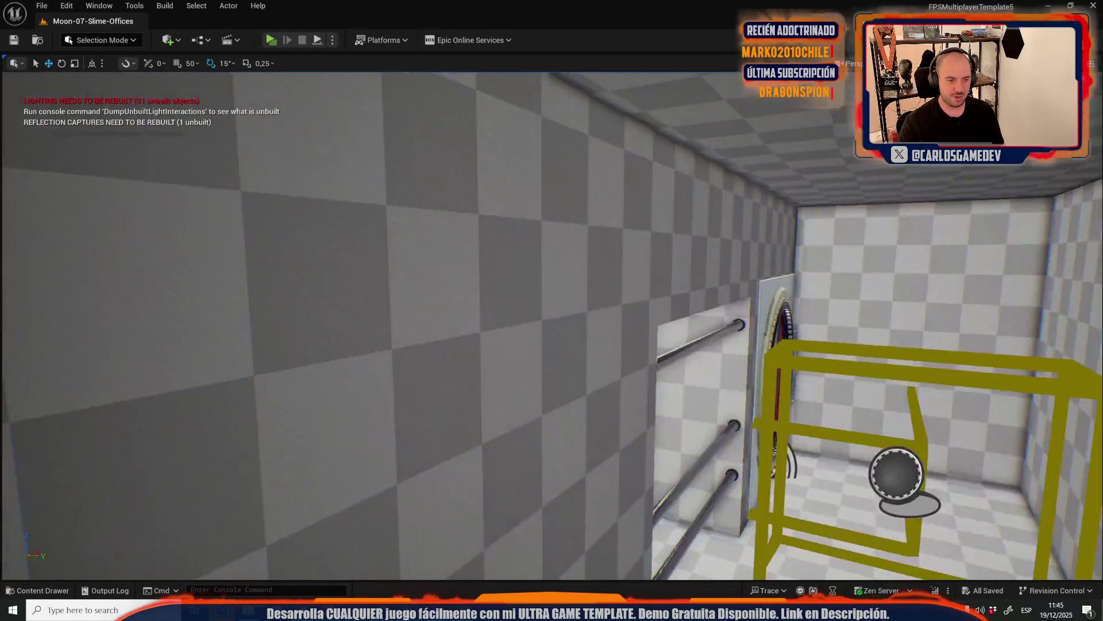
drag(551, 322, 437, 322)
drag(552, 322, 612, 242)
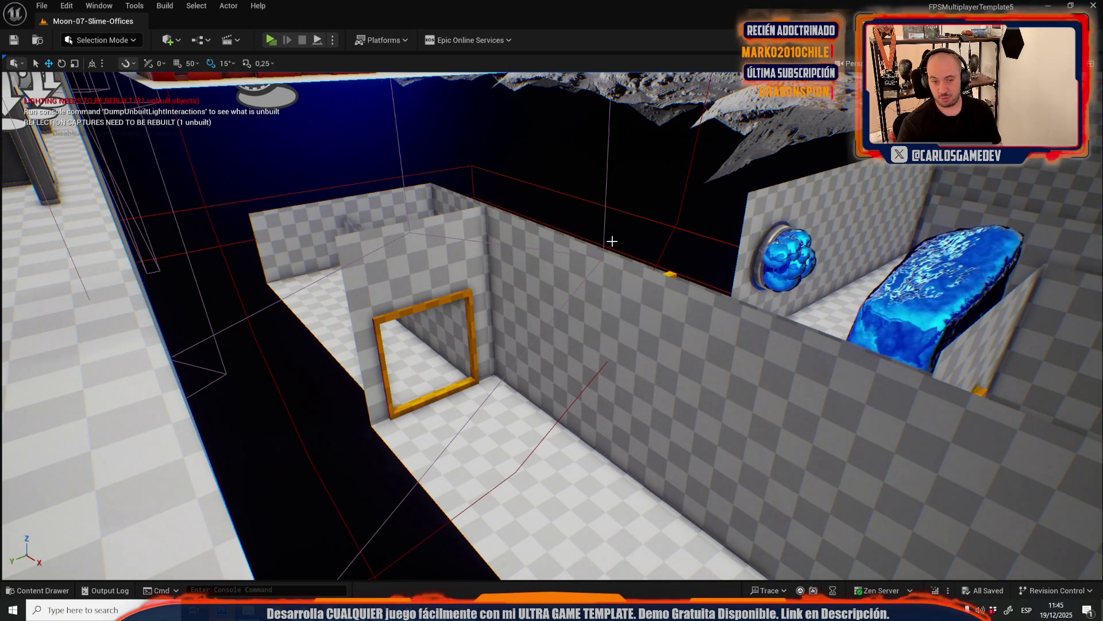
Fly past the orange frame to inspect the ladder bars, then return near the corridor walls
drag(553, 187, 589, 238)
drag(547, 206, 547, 206)
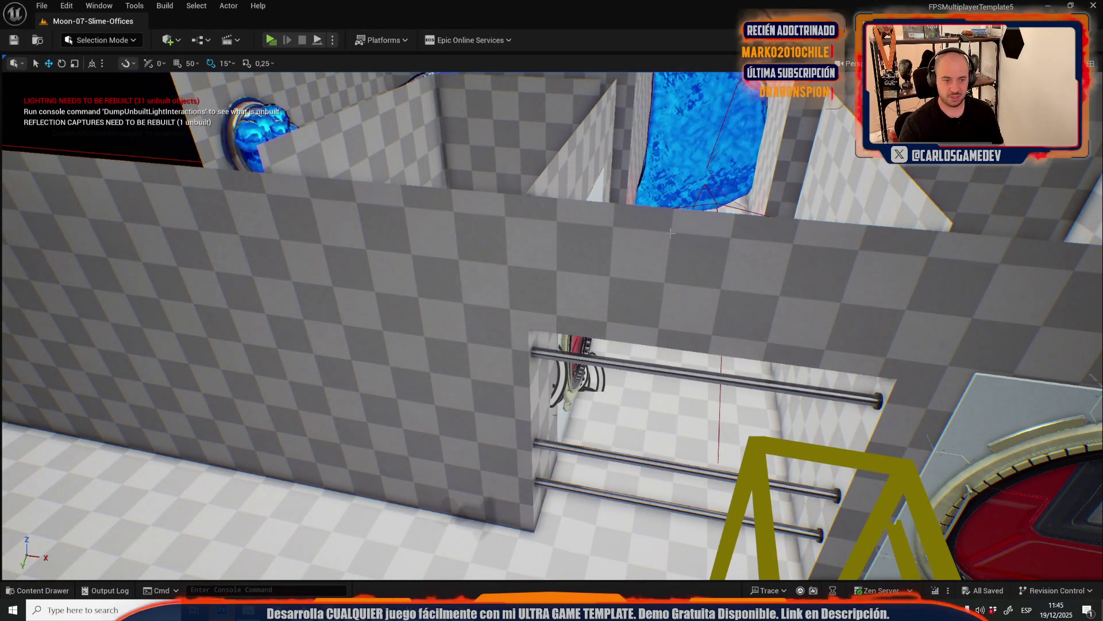
drag(548, 206, 540, 206)
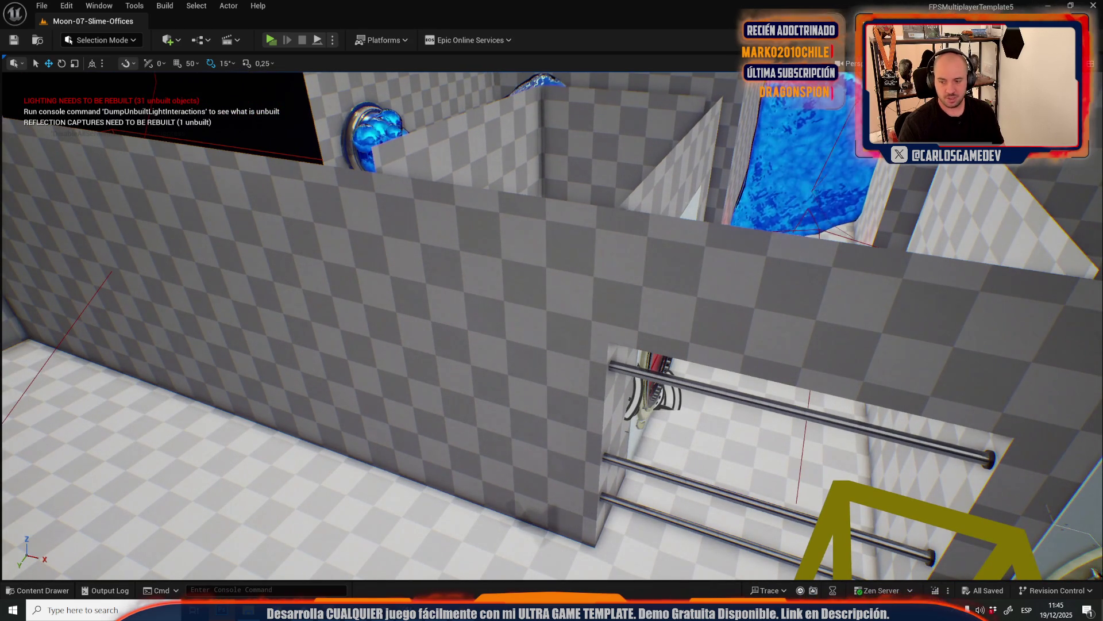
mouse_move(184, 437)
mouse_down()
mouse_move(173, 448)
mouse_move(189, 443)
mouse_up()
scroll(552, 322, down, 5)
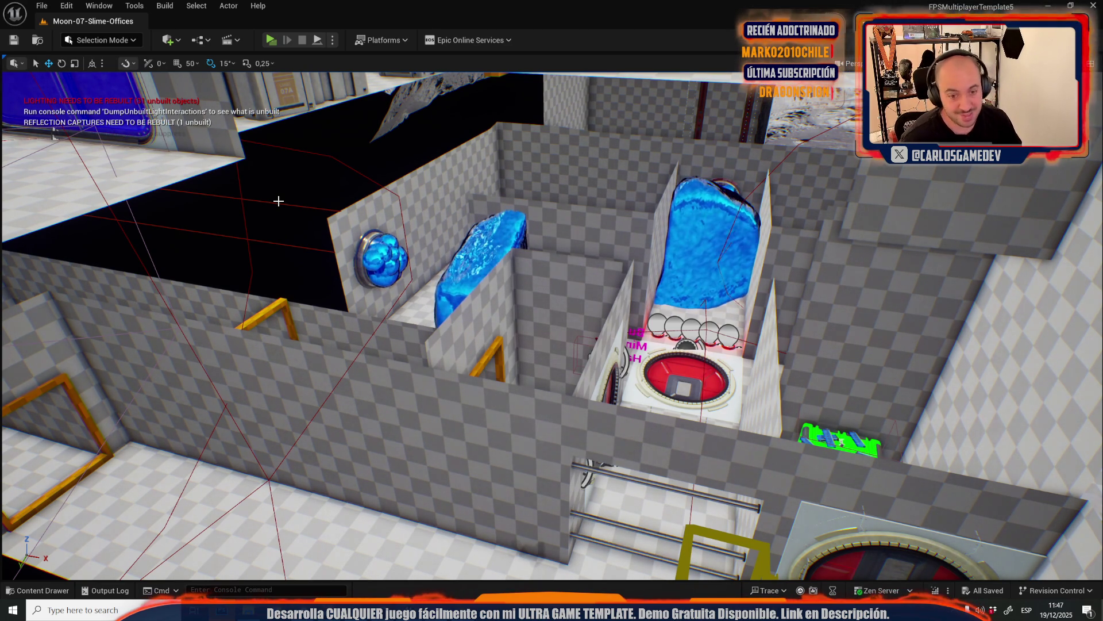
Pan across the raised overview of the slime rooms, tanks, red hatch and green crate
mouse_move(296, 214)
mouse_down()
mouse_move(271, 214)
mouse_move(463, 538)
mouse_move(546, 457)
mouse_up()
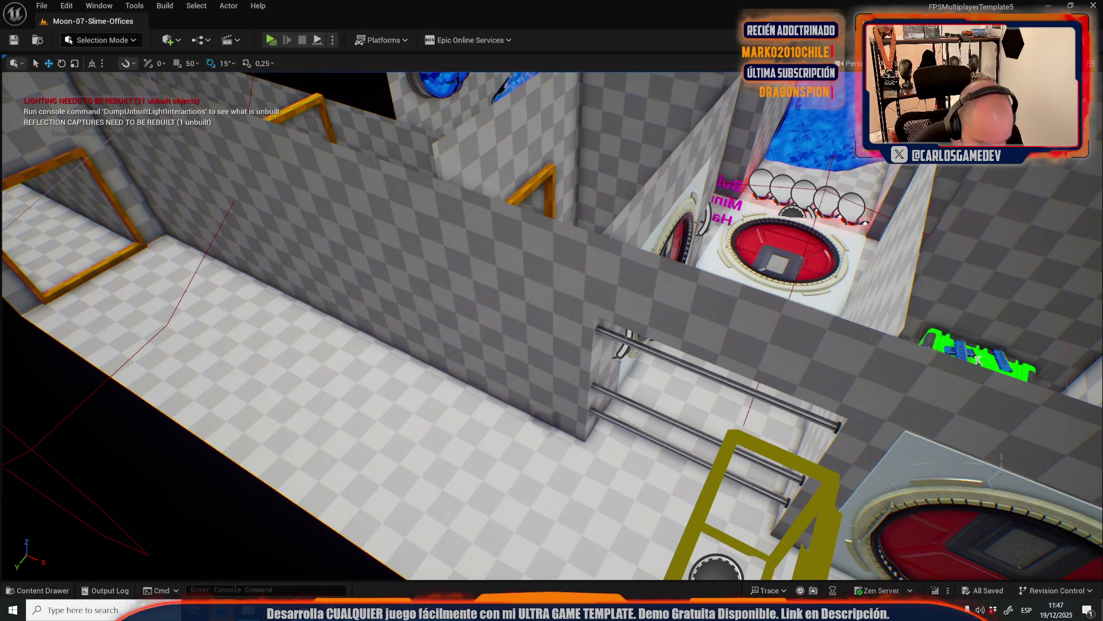
Bring Premiere Pro's RoboticVoice project with its audio timeline to the front
click(437, 610)
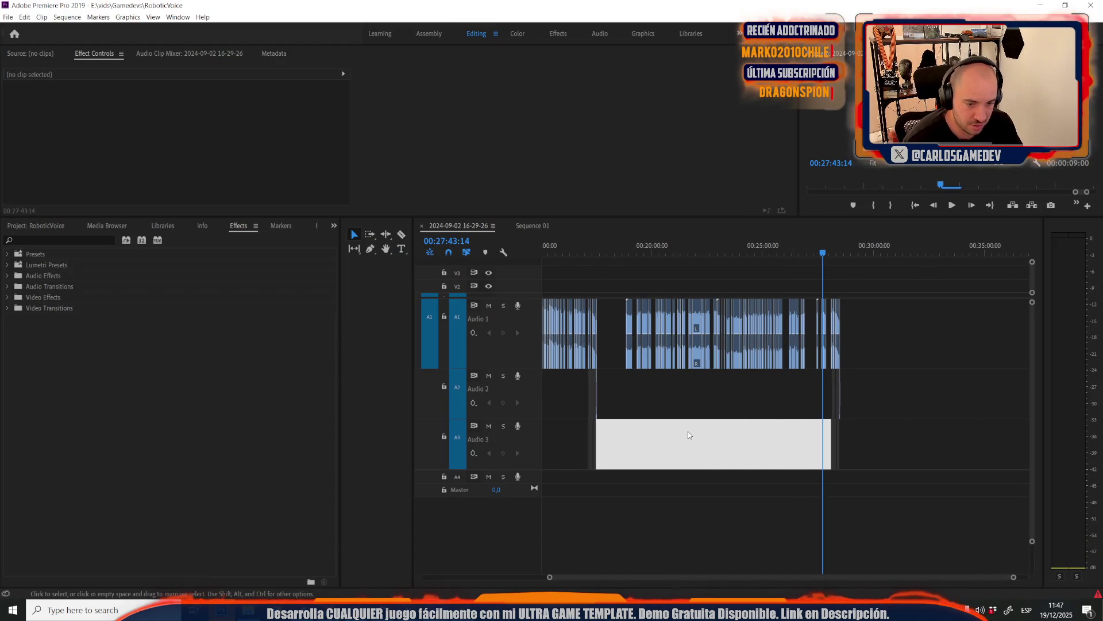
Select the clip at 00:19:36 and play the sequence briefly to review it
alt+scroll(644, 288, up, 5)
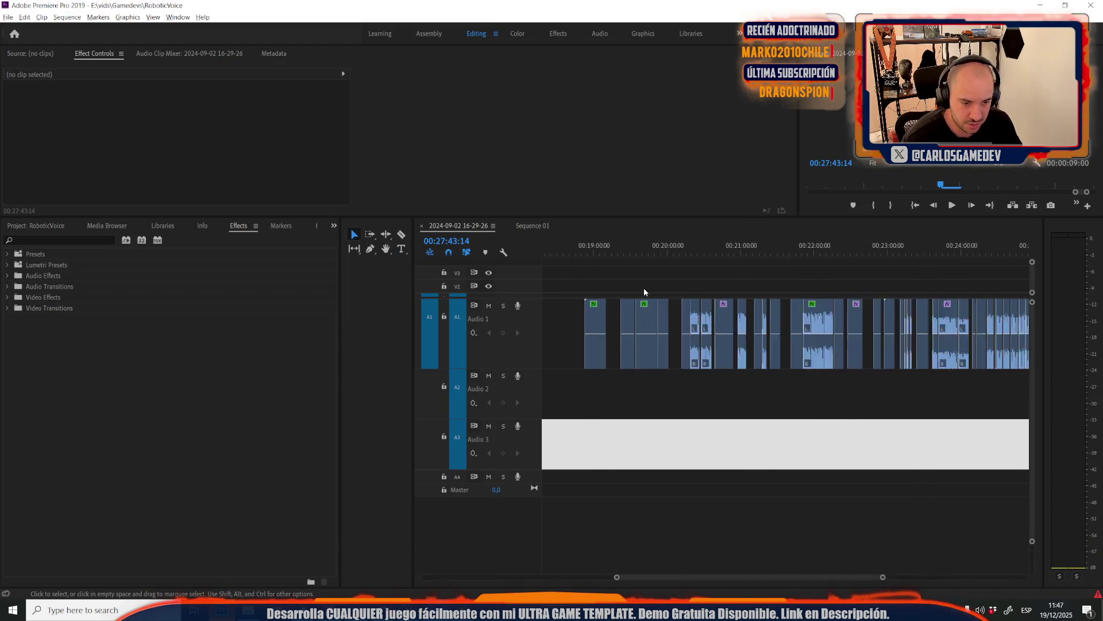
click(631, 258)
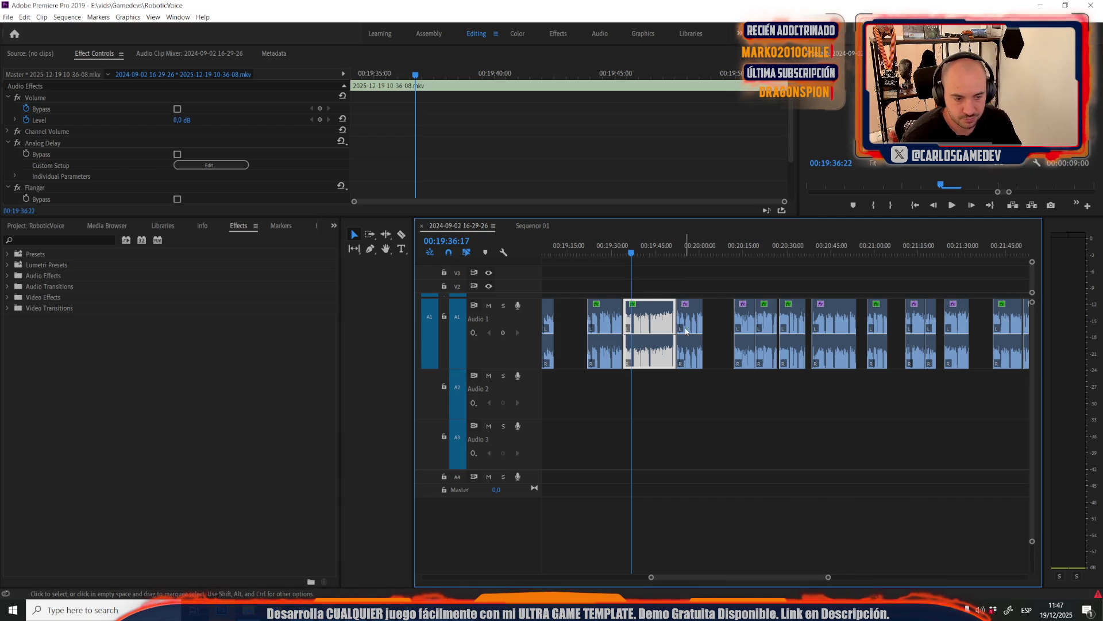
alt+scroll(618, 278, up, 3)
key(space)
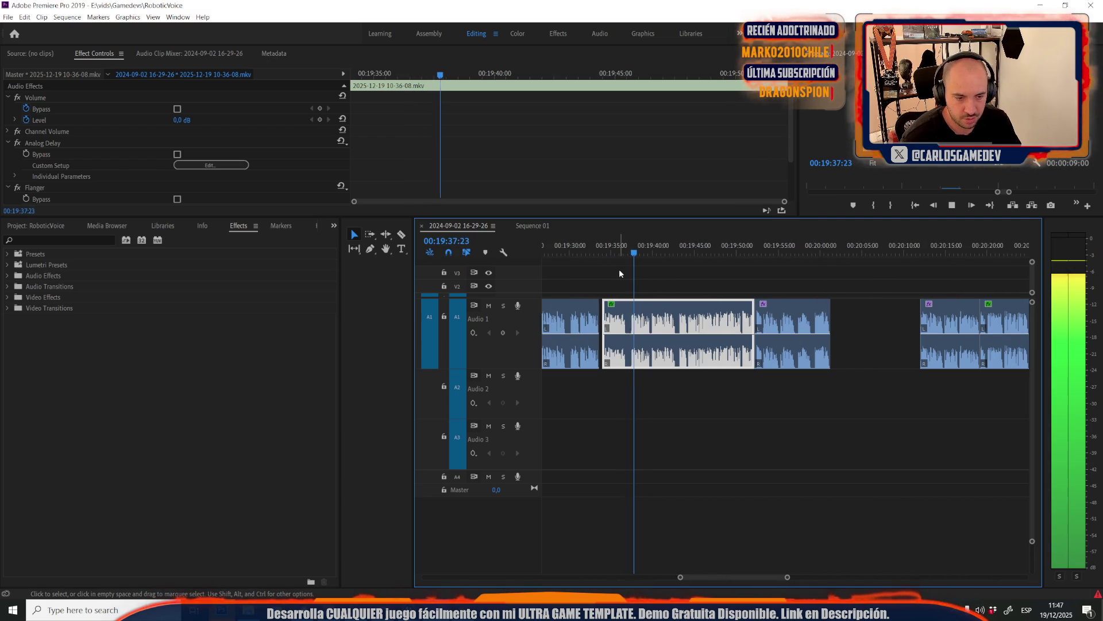
alt+scroll(615, 339, down, 2)
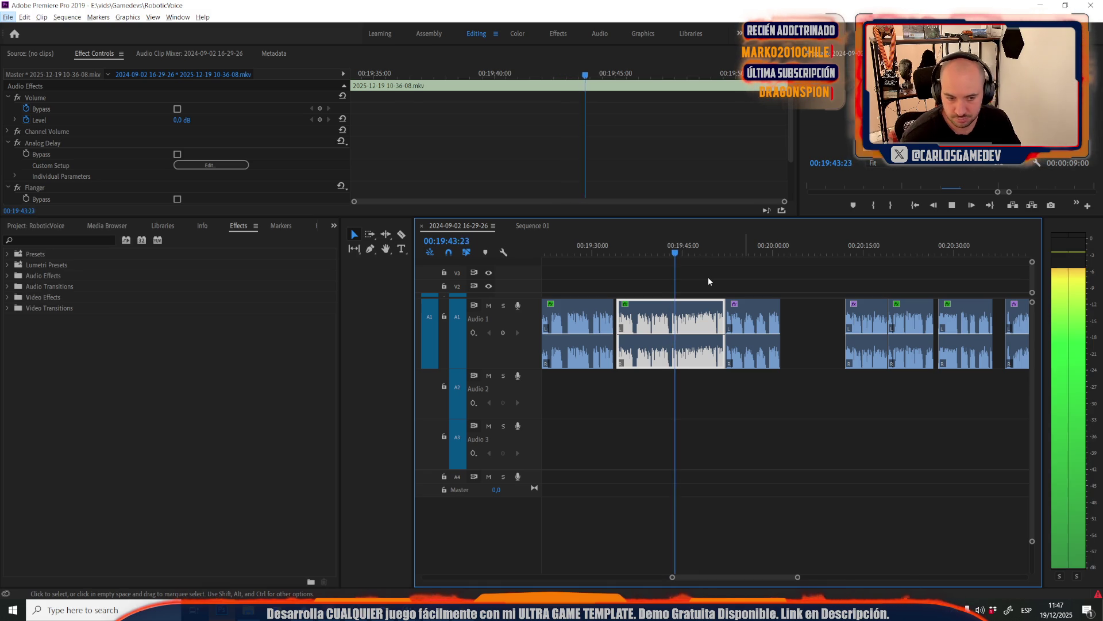
key(alt+space)
key(Escape)
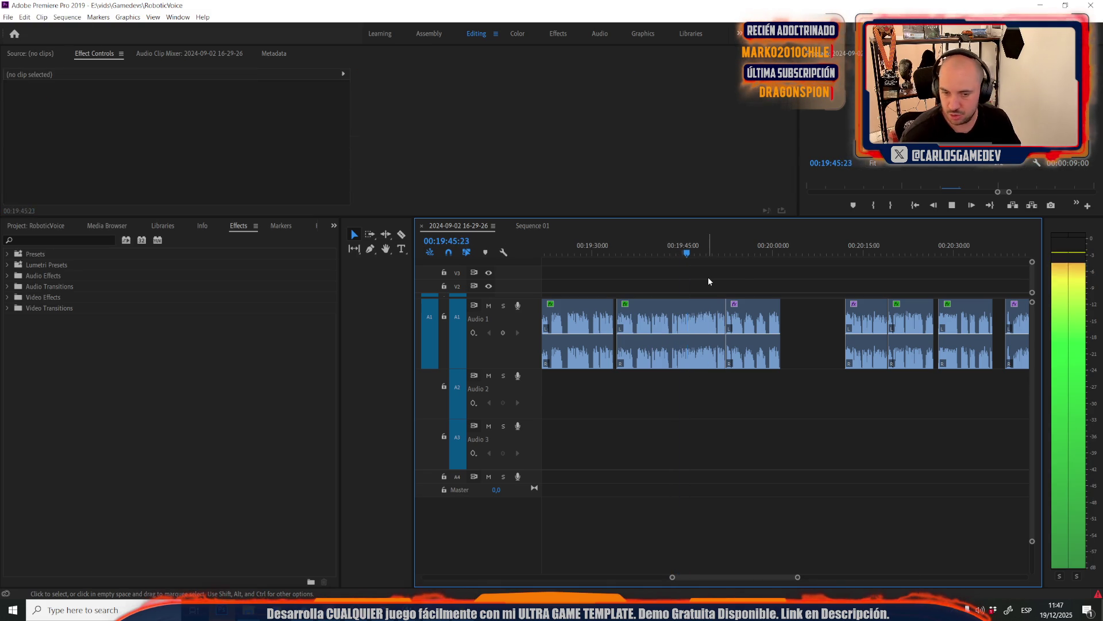
key(space)
Zoom the timeline out, clear the clip selection and park the playhead near 00:17:08
key(minus)
key(minus)
key(minus)
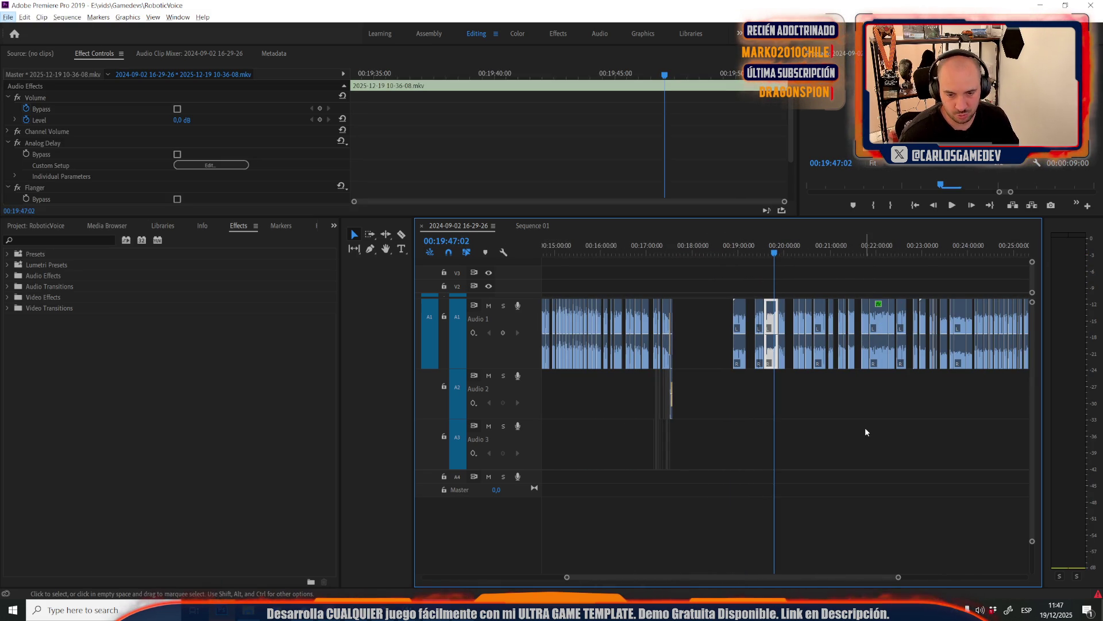
click(853, 407)
scroll(636, 401, up, 3)
scroll(656, 404, up, 6)
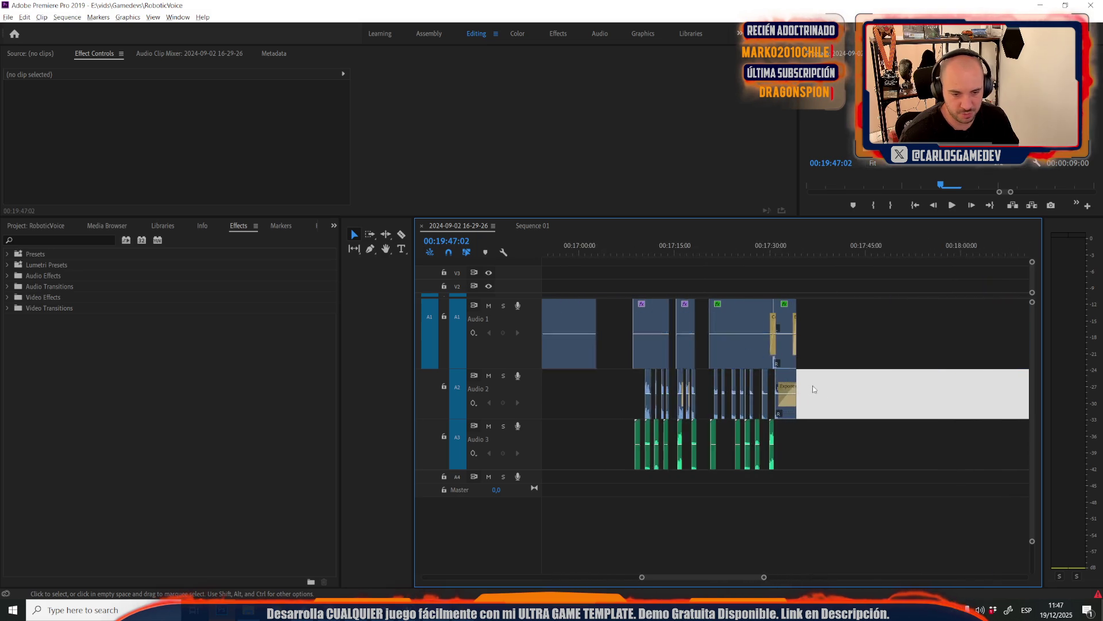
scroll(812, 401, up, 2)
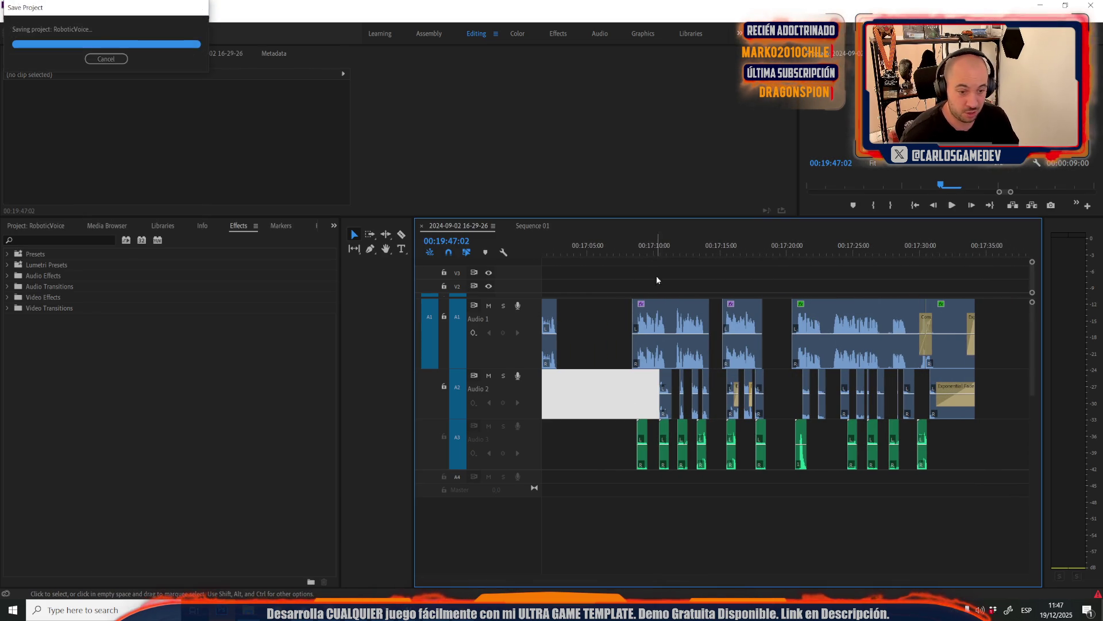
click(631, 250)
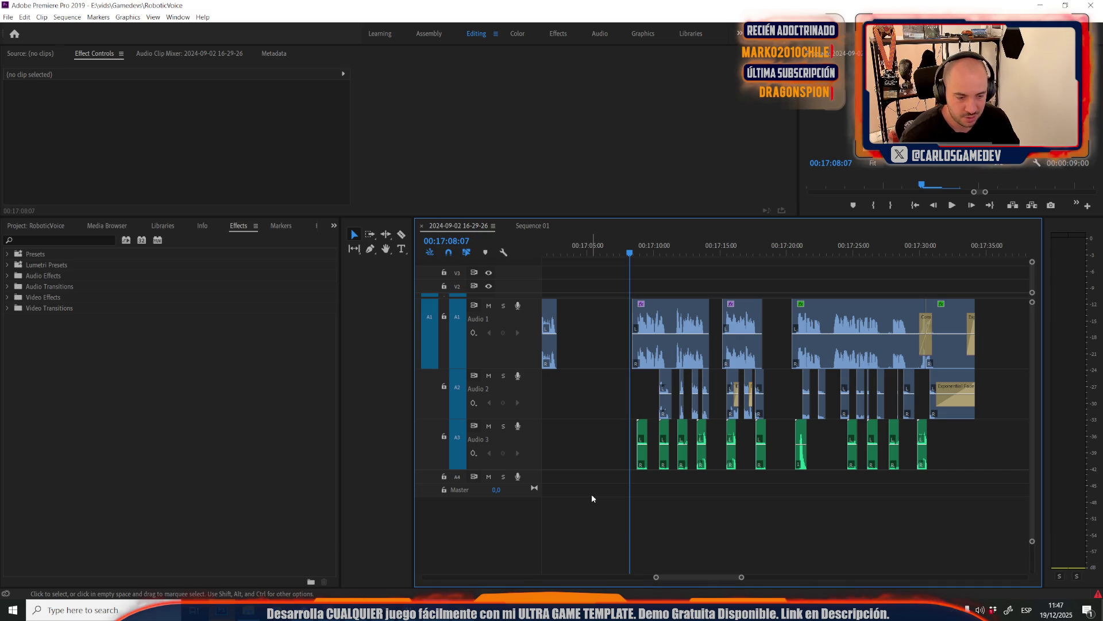
scroll(567, 415, up, 4)
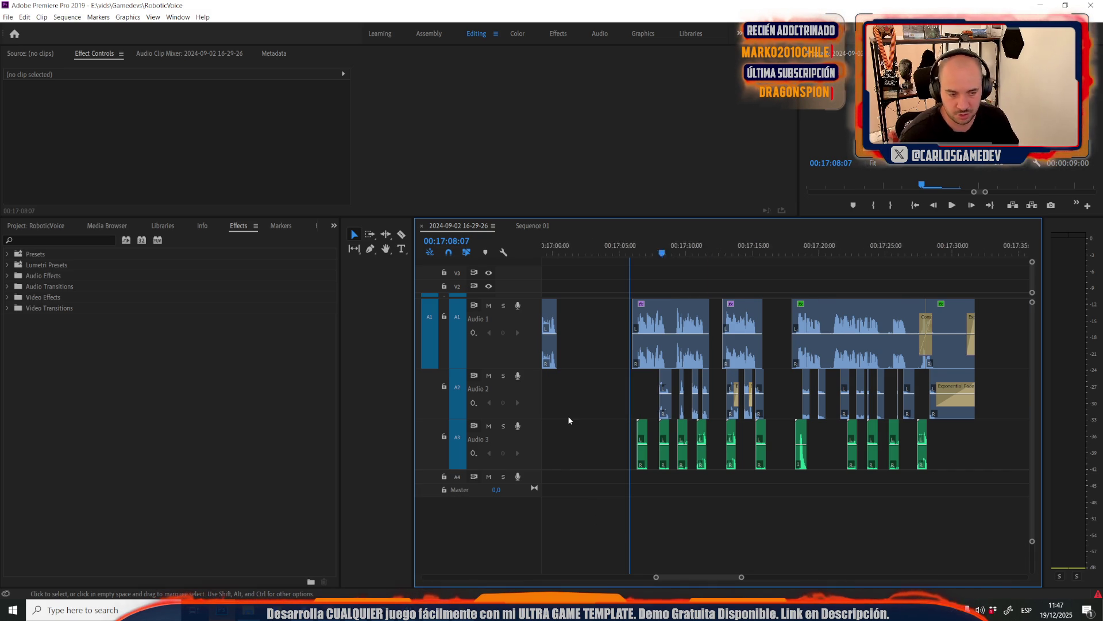
click(562, 253)
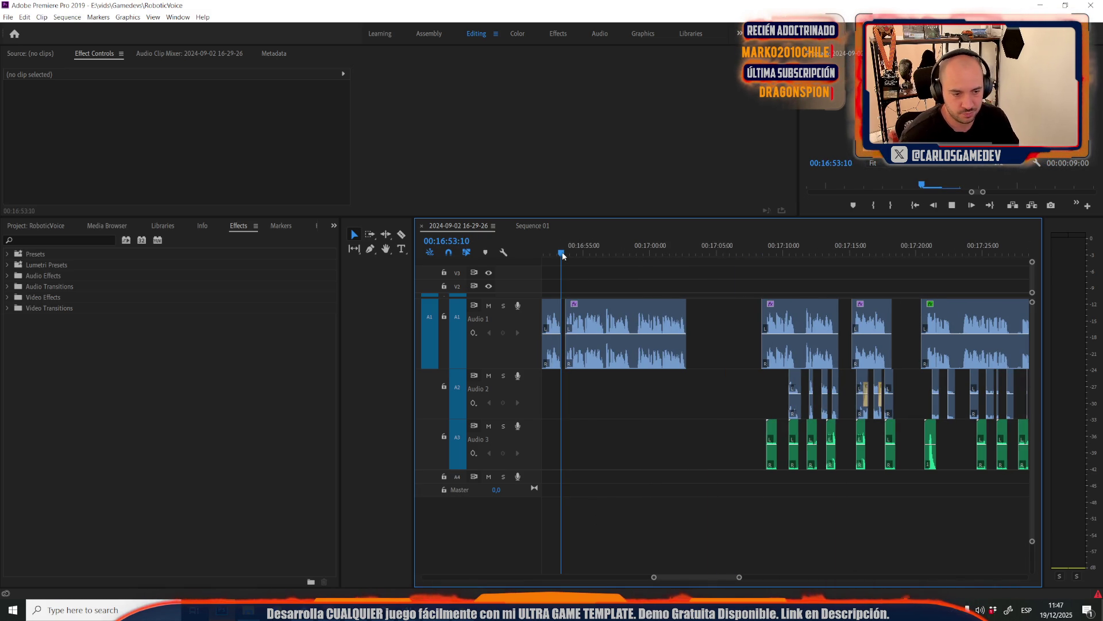
key(space)
scroll(562, 252, up, 8)
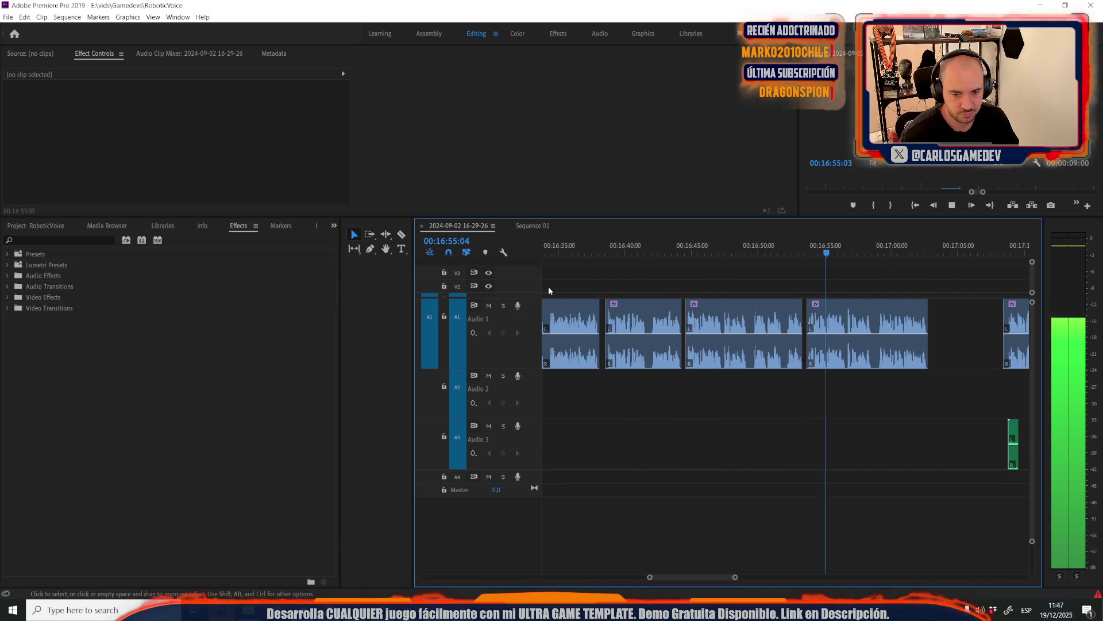
scroll(548, 286, down, 2)
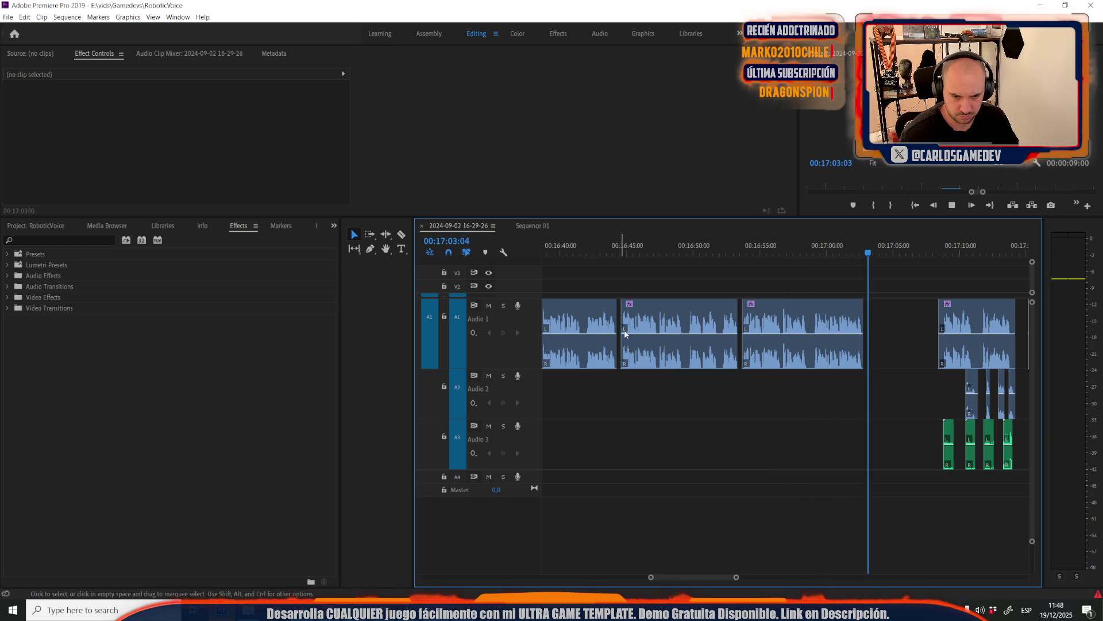
scroll(625, 333, down, 5)
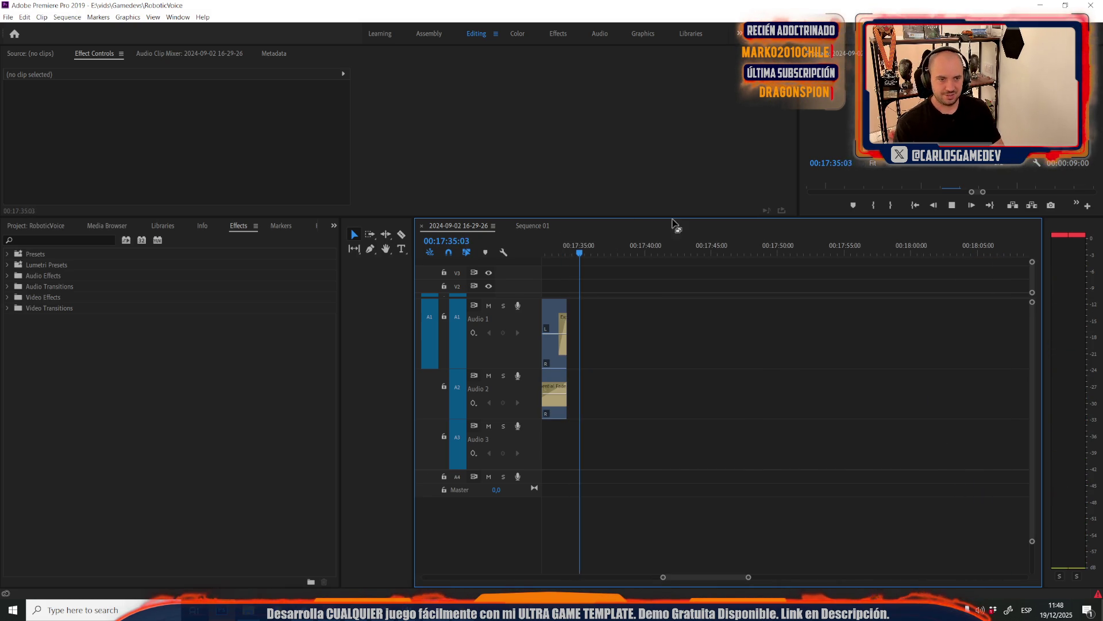
click(617, 243)
Zoom out and play the new voice clips near 00:27:43 to review them
key(minus)
key(minus)
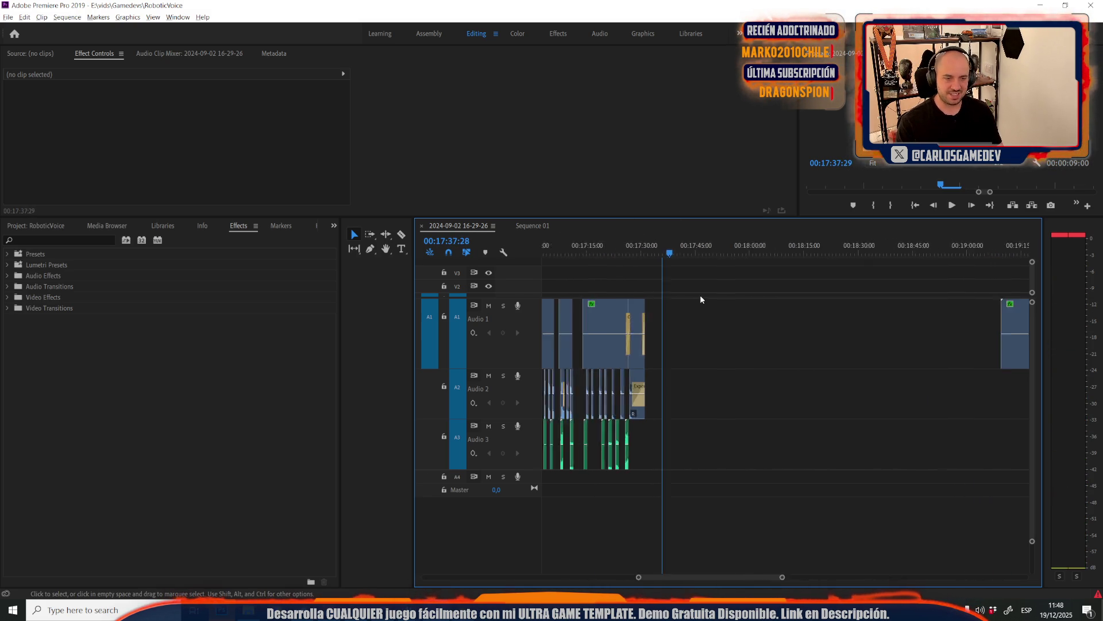
scroll(700, 299, down, 10)
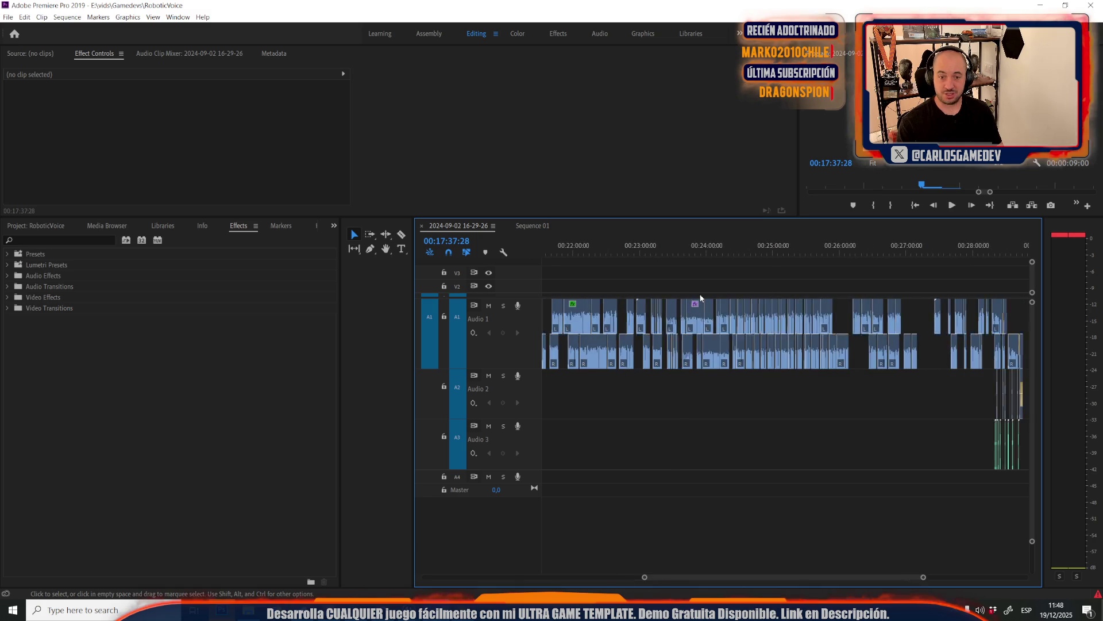
scroll(742, 284, up, 8)
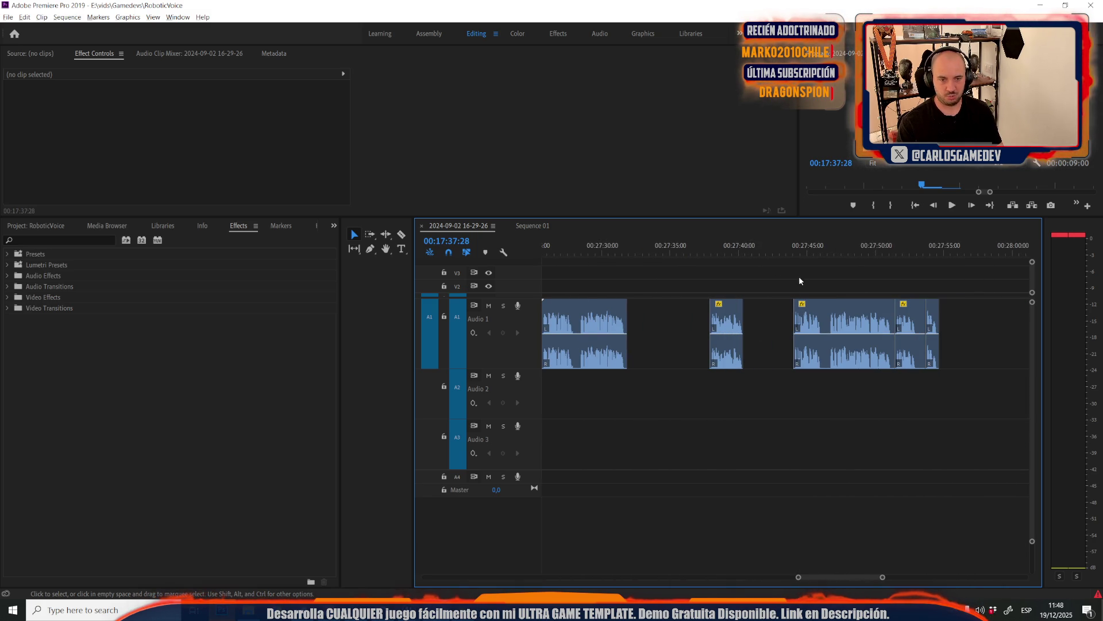
key(space)
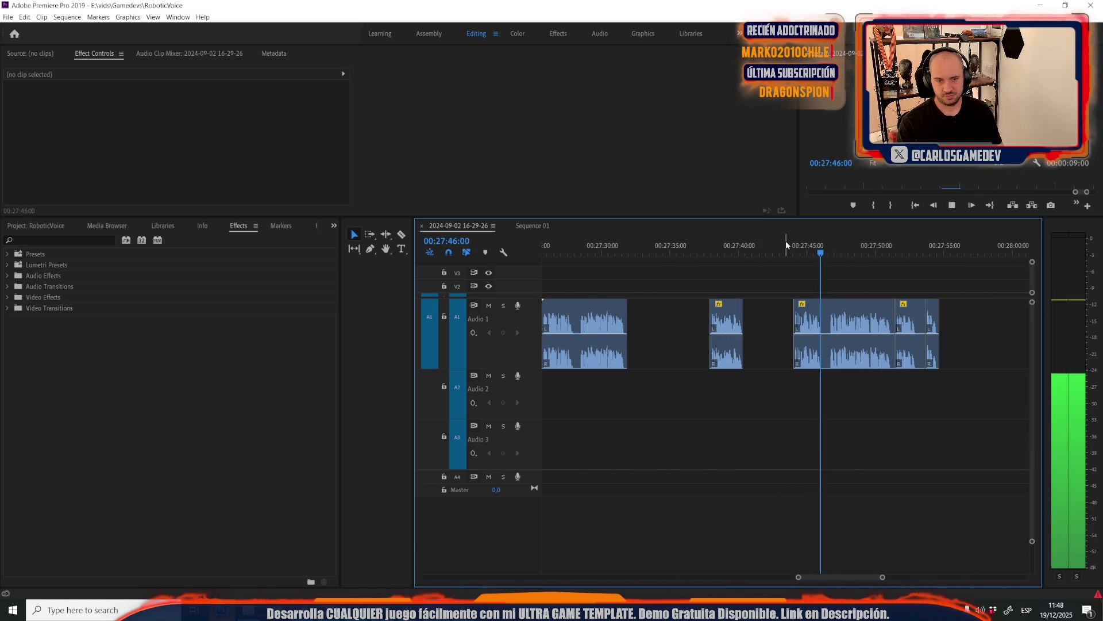
click(796, 304)
scroll(810, 344, down, 5)
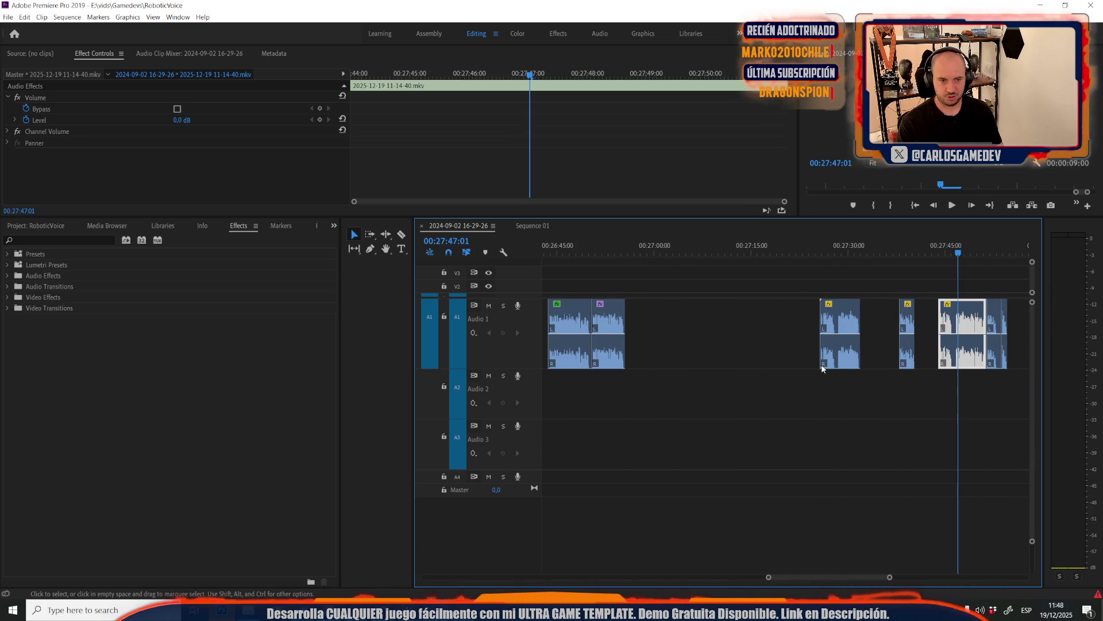
Copy the earlier Analog Delay clip and delete the stray Audio 2 and 3 clips
click(617, 311)
right_click(617, 311)
key(Escape)
scroll(1037, 334, up, 1)
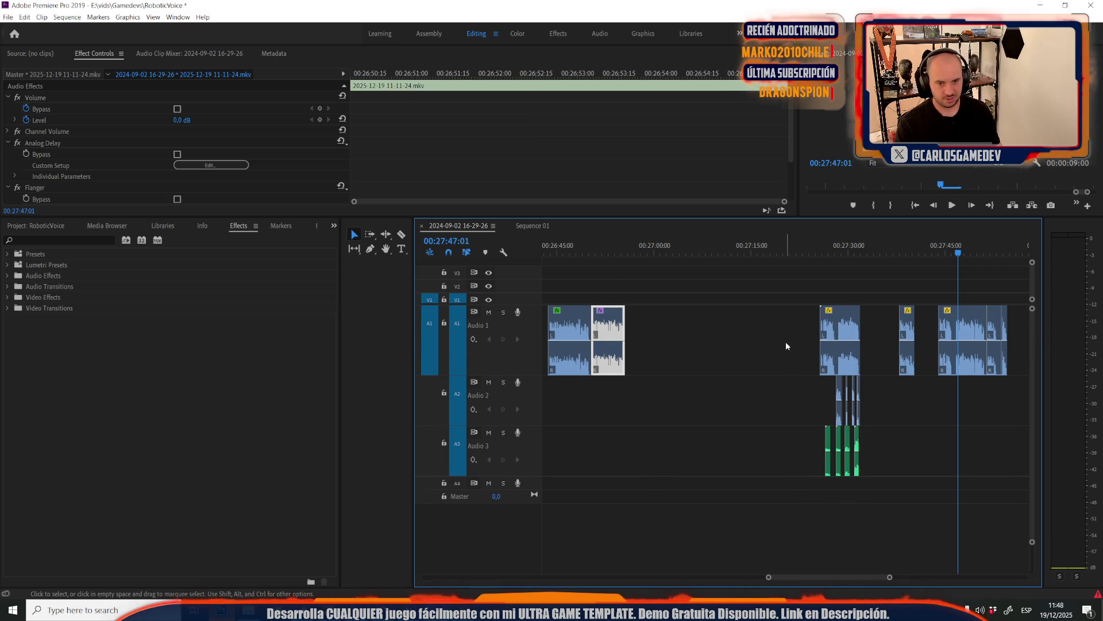
drag(791, 380, 866, 492)
key(Delete)
Paste the Analog Delay attribute onto the new Audio 1 voice clips and play them back
drag(769, 326, 1011, 380)
right_click(991, 348)
click(991, 268)
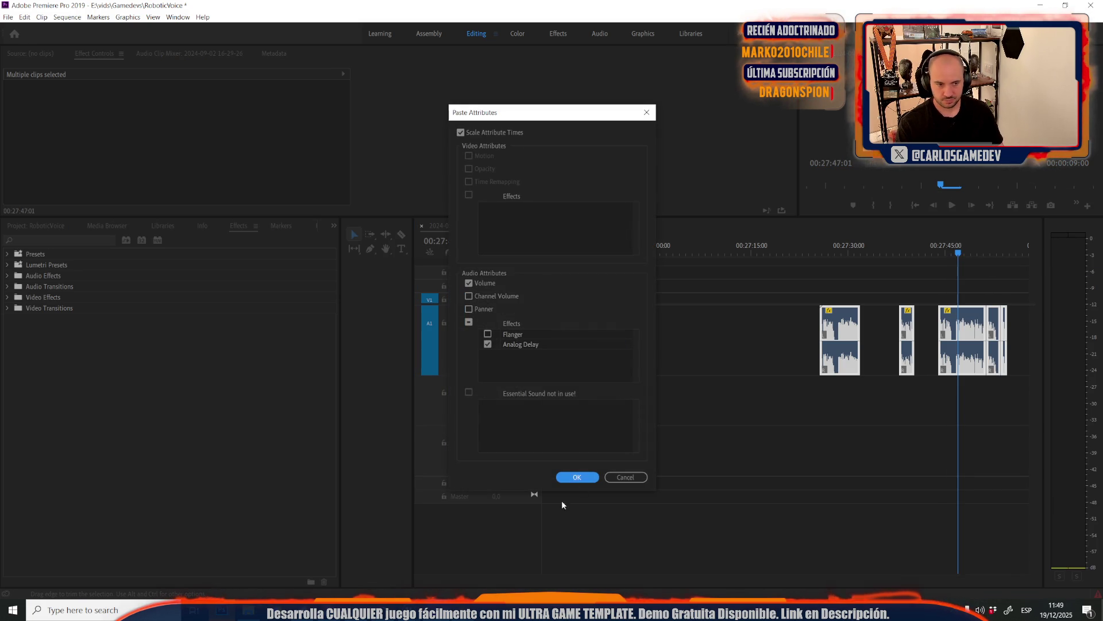
click(575, 476)
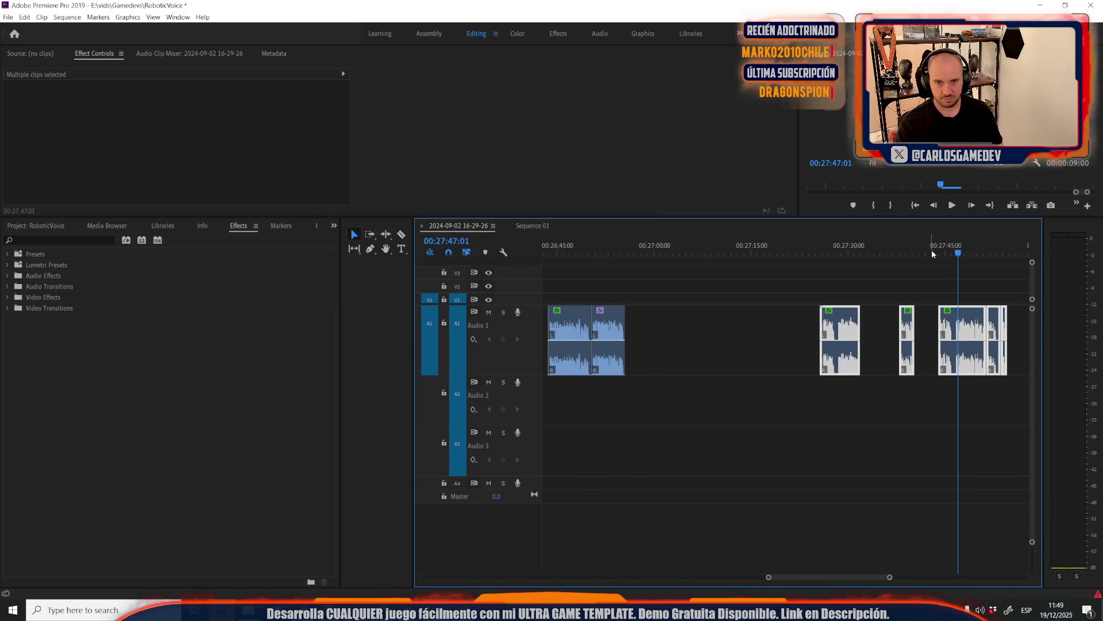
key(space)
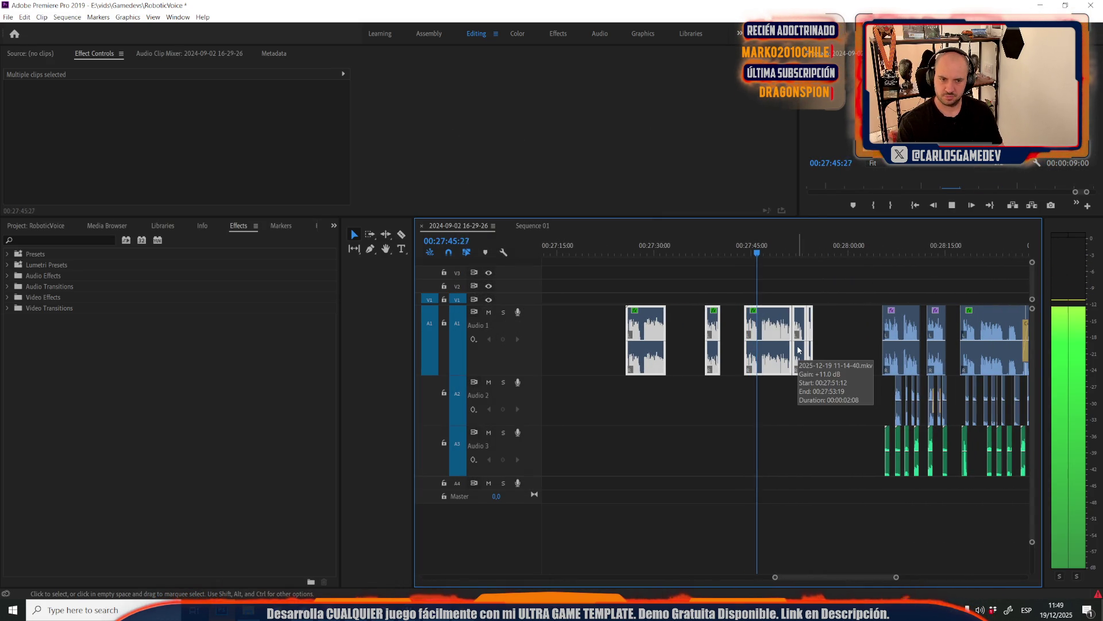
Zoom in on the delayed clips, stop playback at 00:27:47 and save the project
key(=)
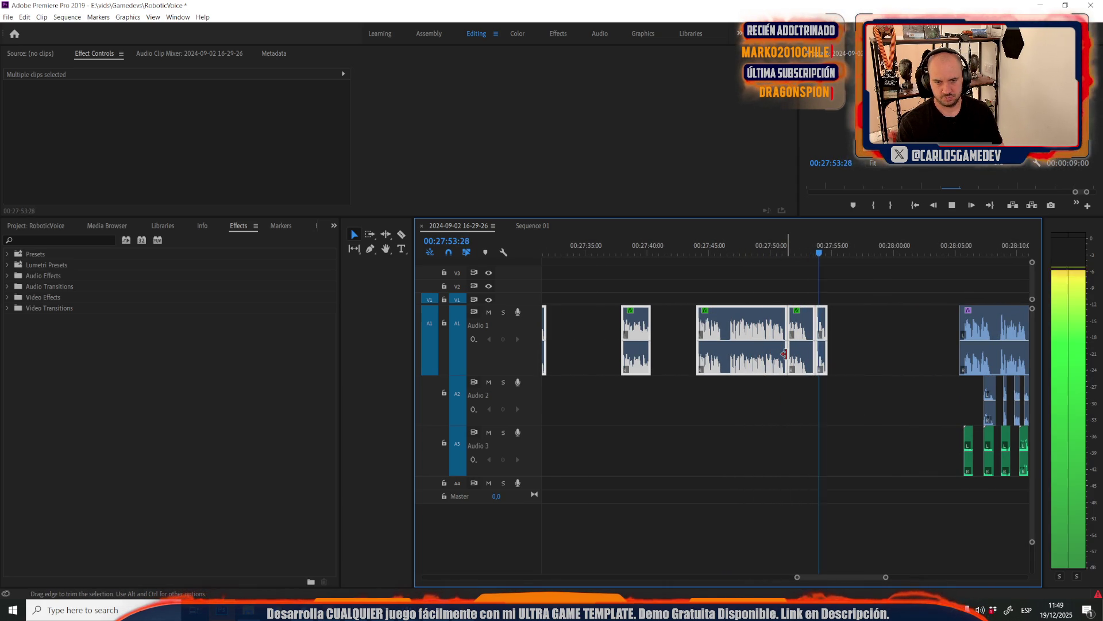
click(741, 251)
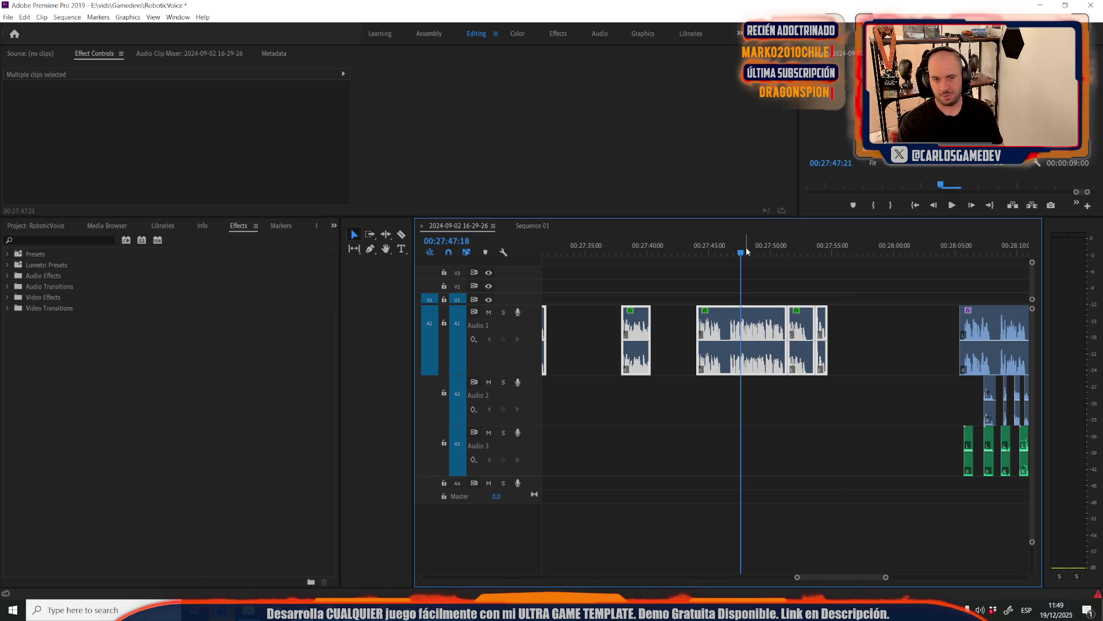
key(ctrl+s)
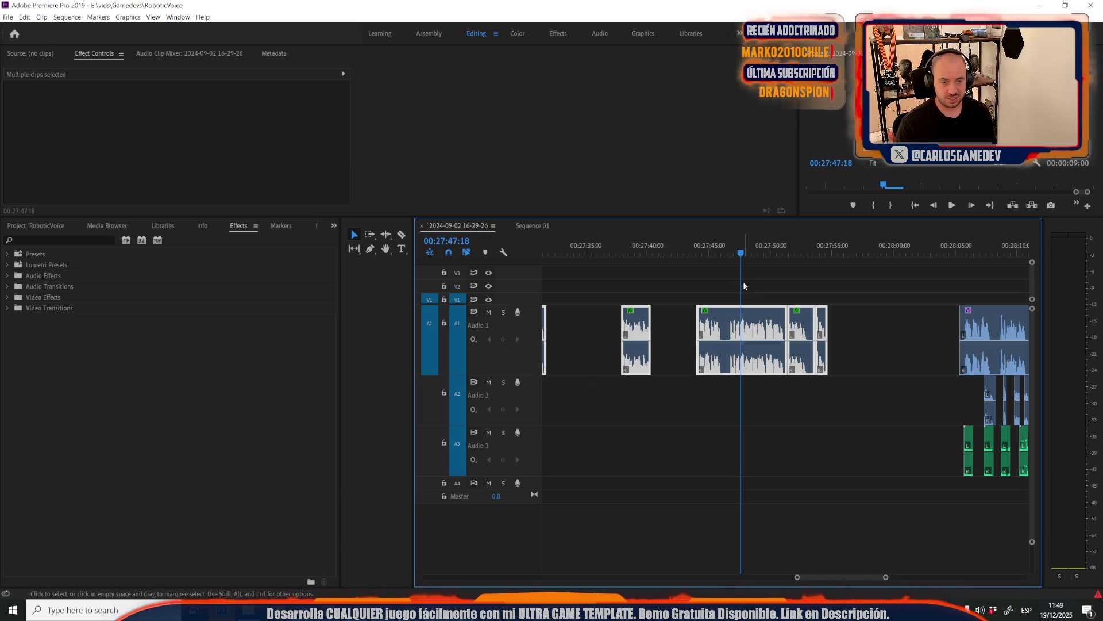
Check the new clips' effects, scrubbing back to 00:27:47 and reselecting the 00:27:49 clip
click(786, 254)
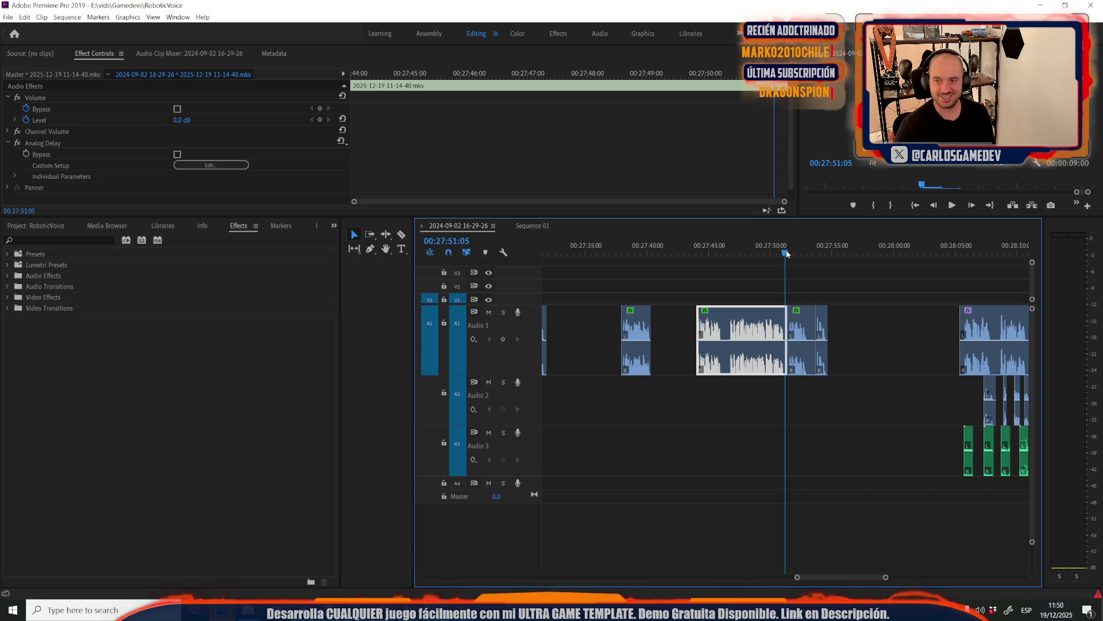
click(879, 350)
drag(770, 253, 736, 253)
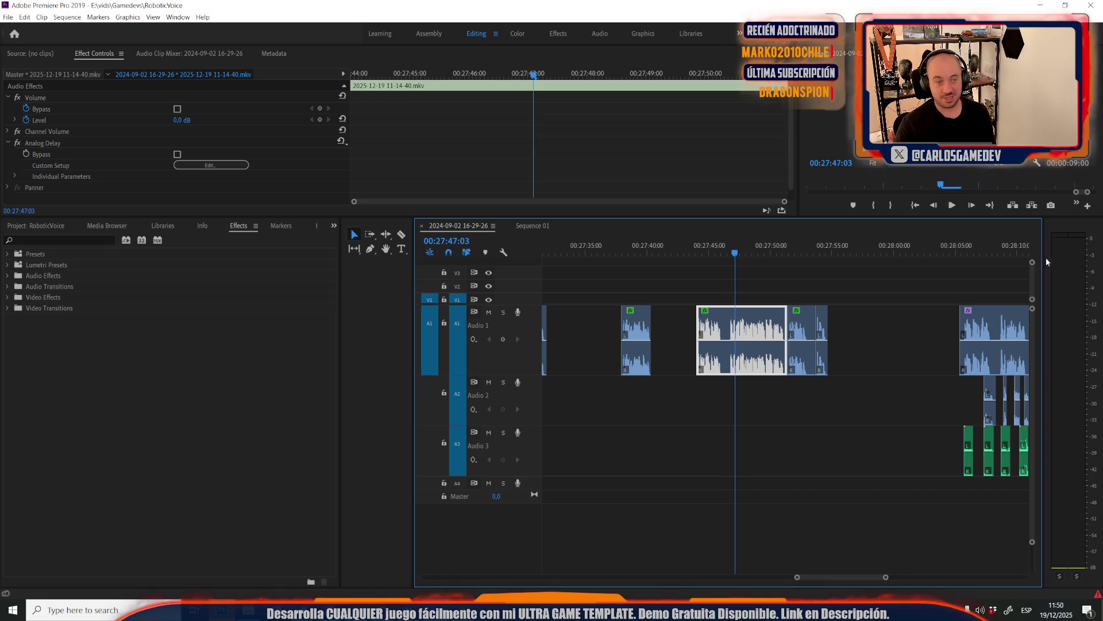
click(785, 278)
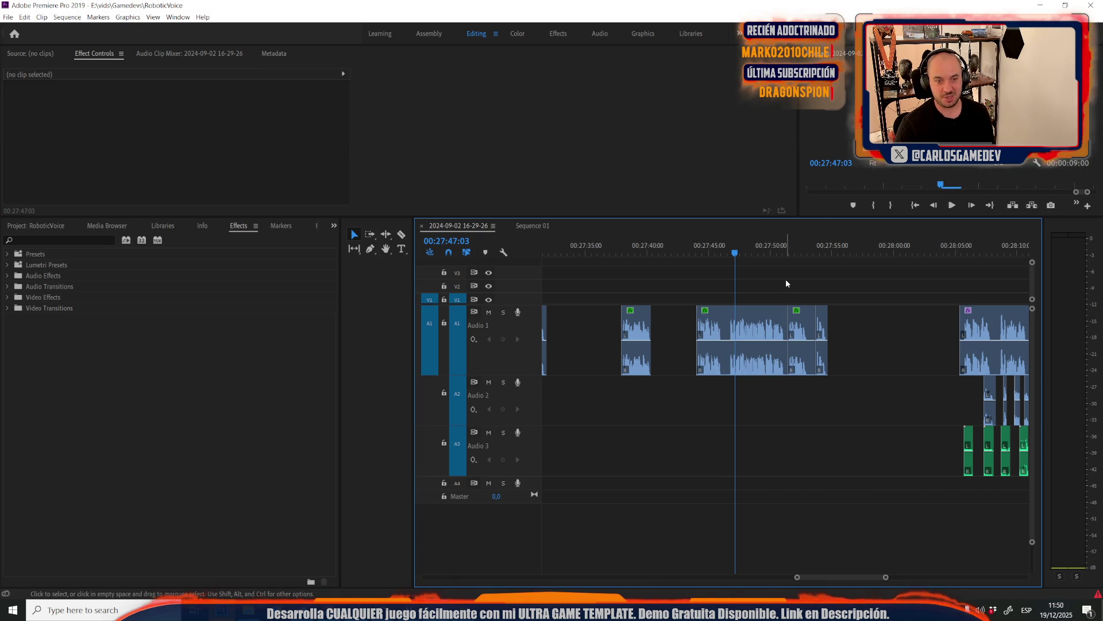
click(758, 253)
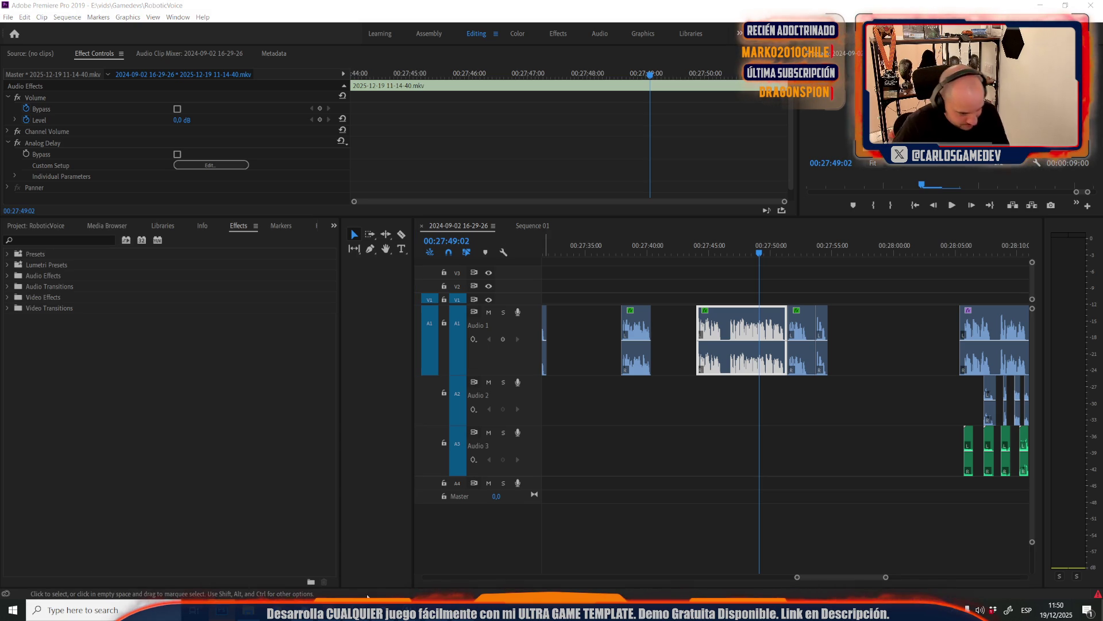
In the browser, open youtube.com in a new tab and go to Your videos in YouTube Studio
key(alt+Tab)
key(ctrl+t)
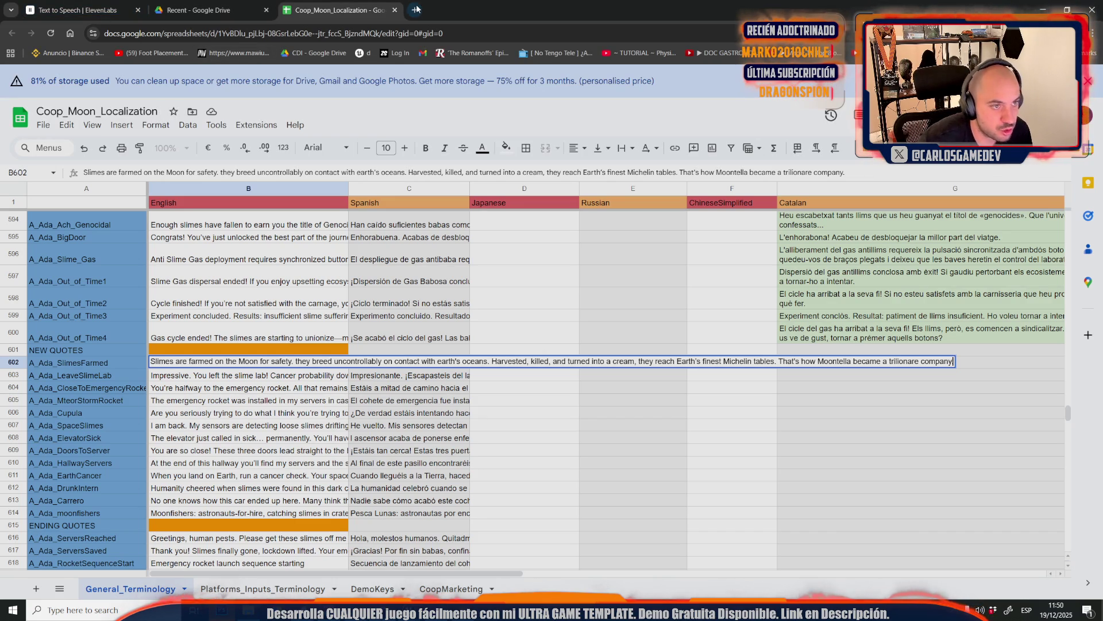
text(y)
click(193, 62)
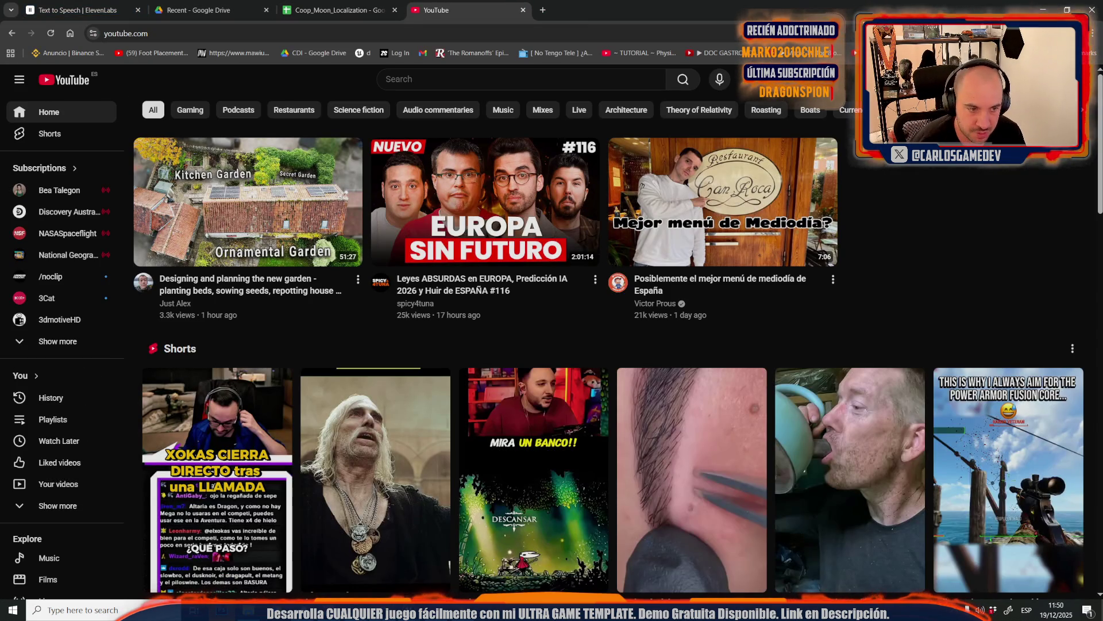
click(58, 484)
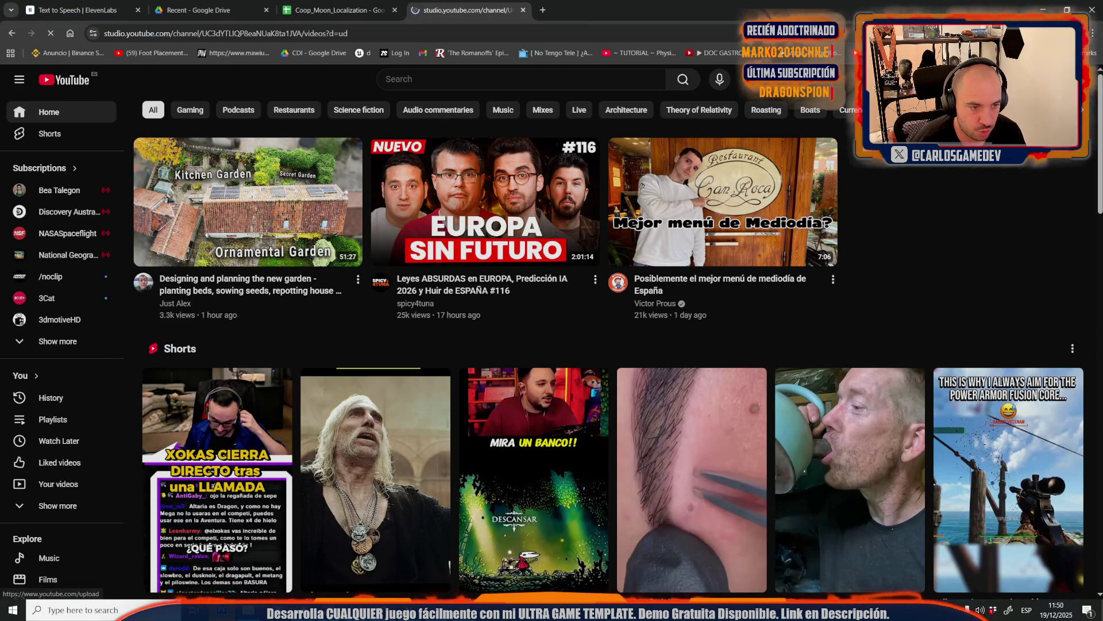